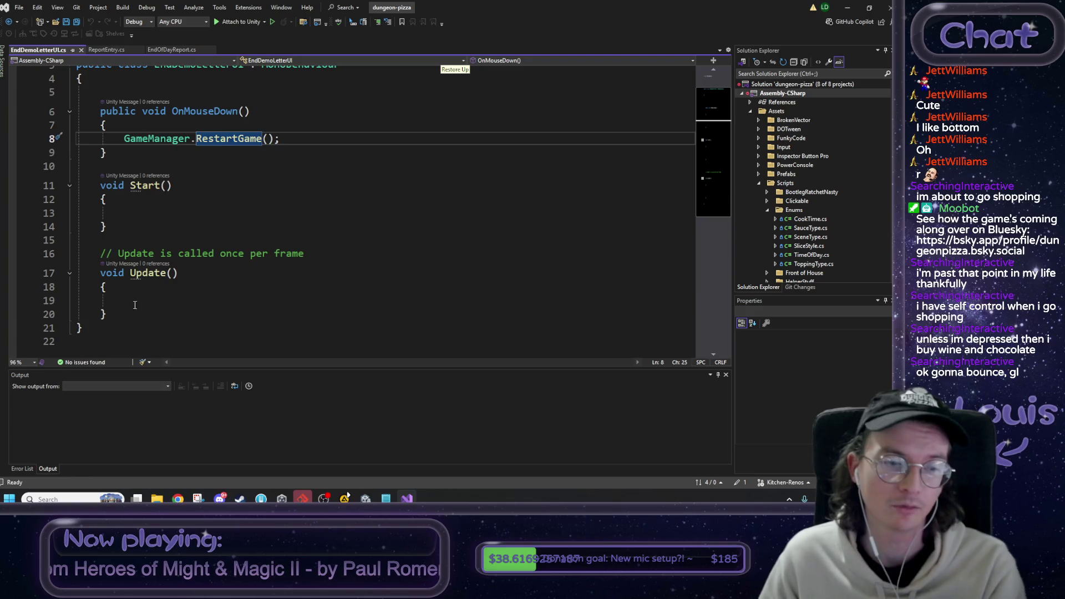
# Add an empty public Btn_Continue() method below Update in EndDemoLetterUI.cs.
pyautogui.press('Down')
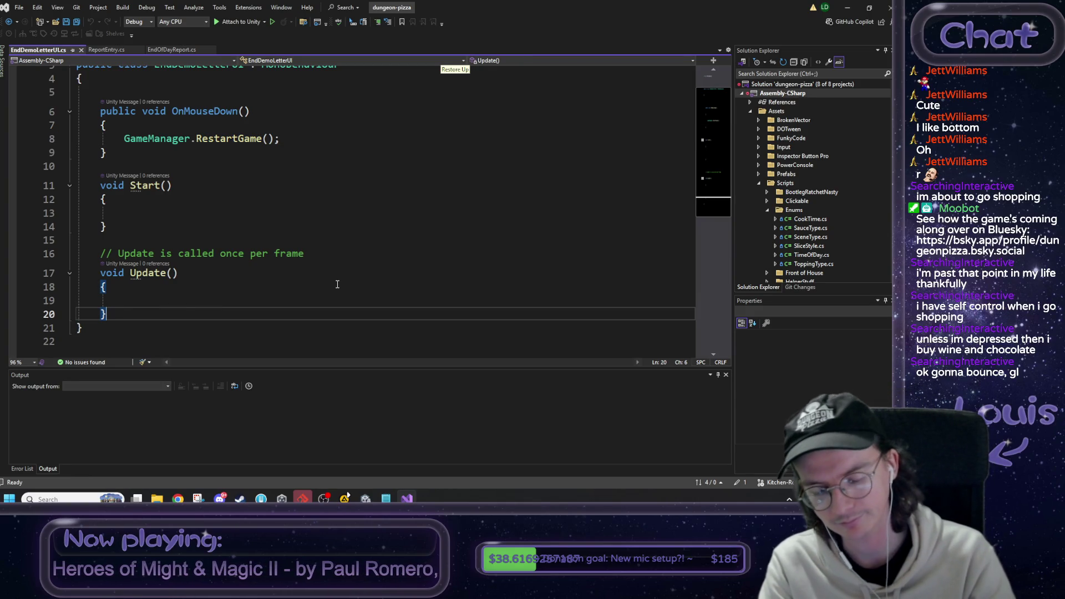
pyautogui.press('Return')
pyautogui.press('Return')
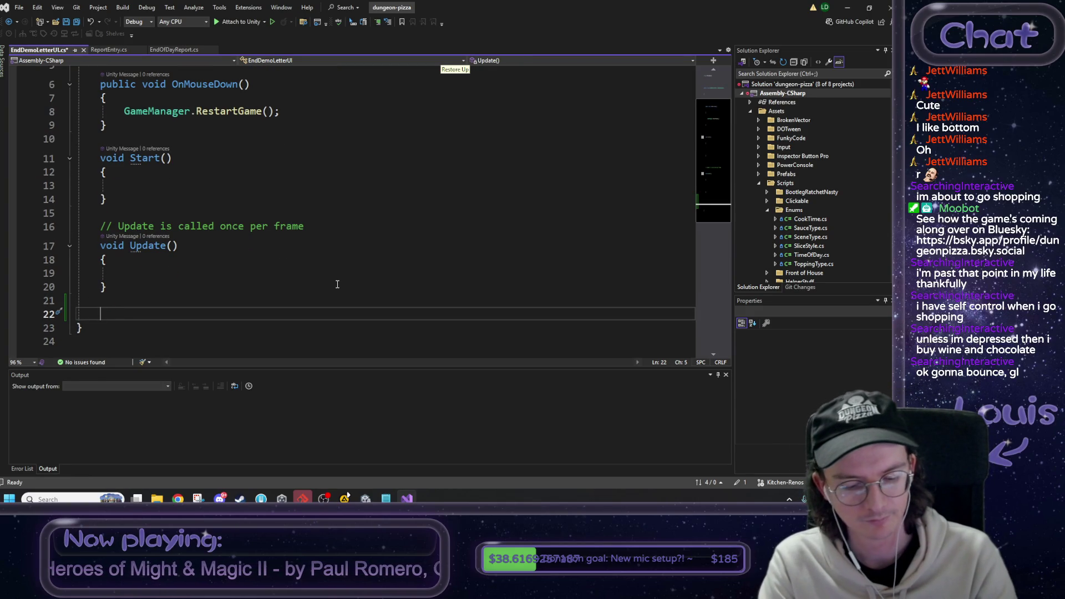
pyautogui.write('public v')
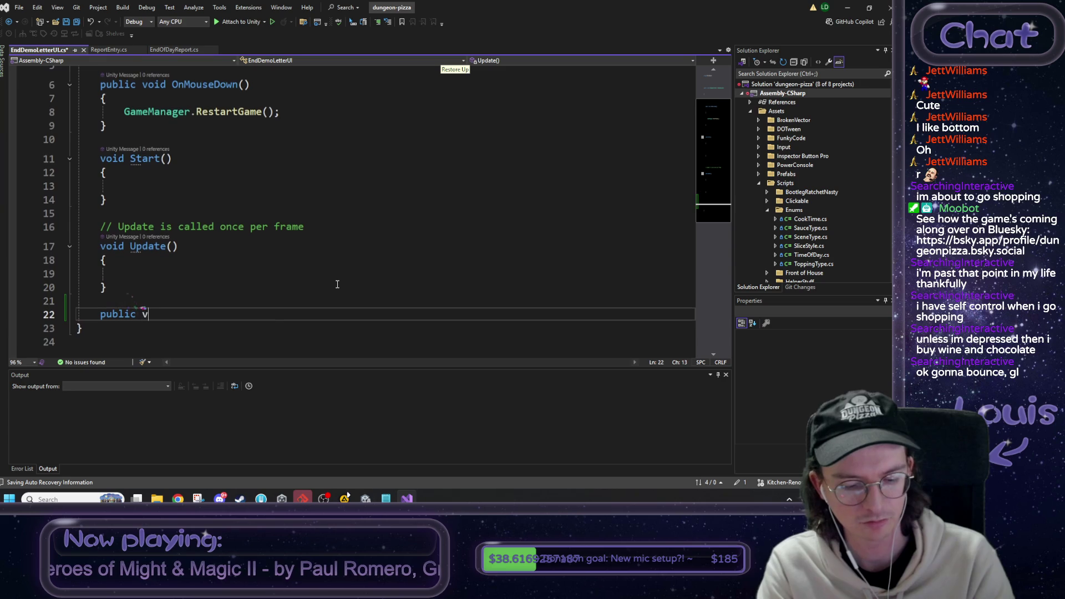
pyautogui.write('oid b')
pyautogui.press('BackSpace')
pyautogui.write('Bt')
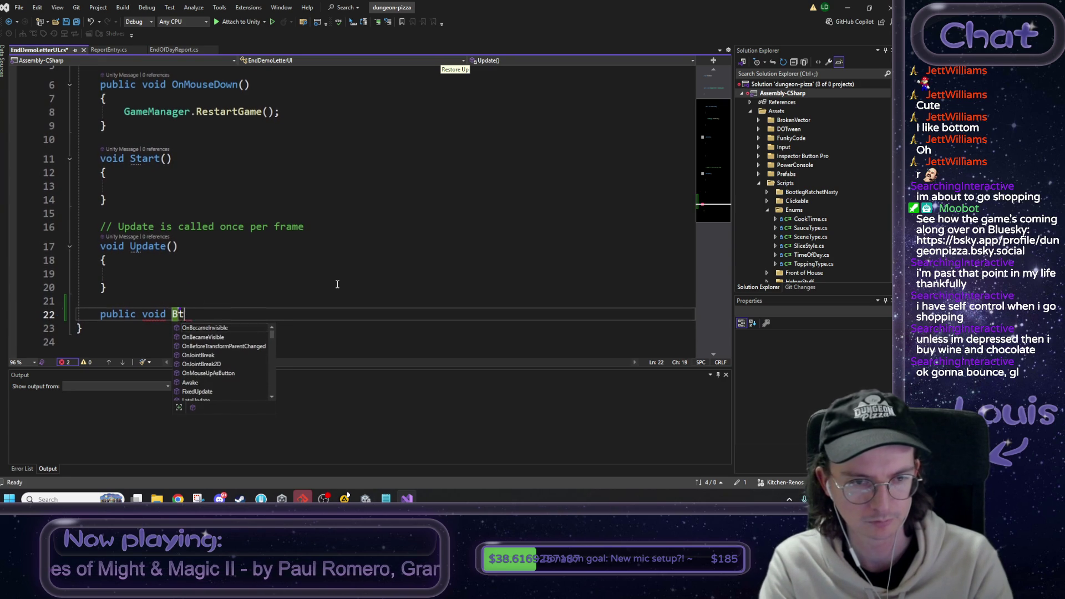
pyautogui.write('n_')
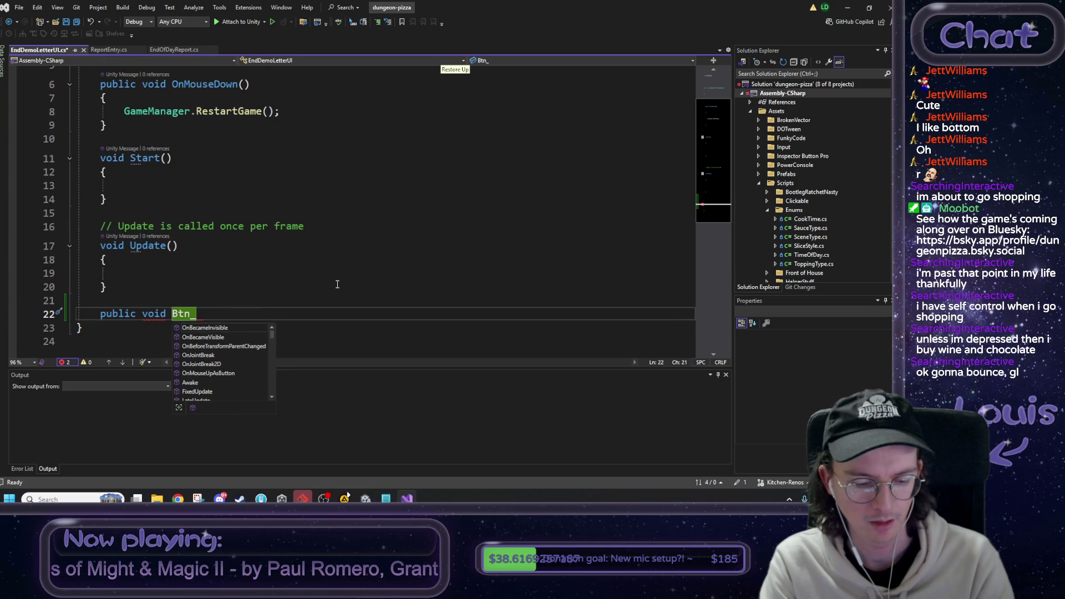
pyautogui.write('Continue')
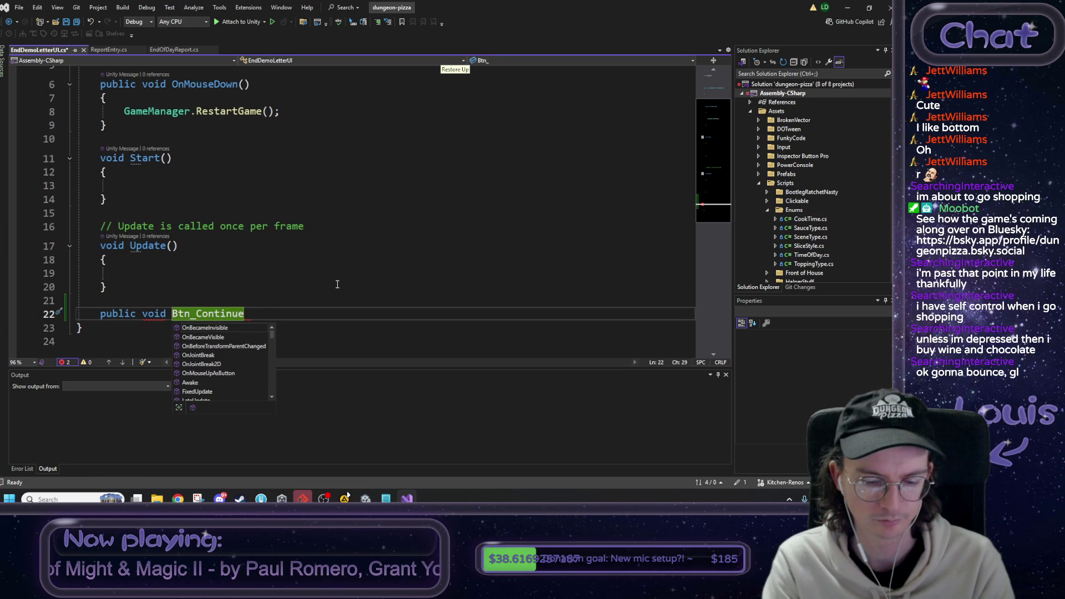
pyautogui.write('() {')
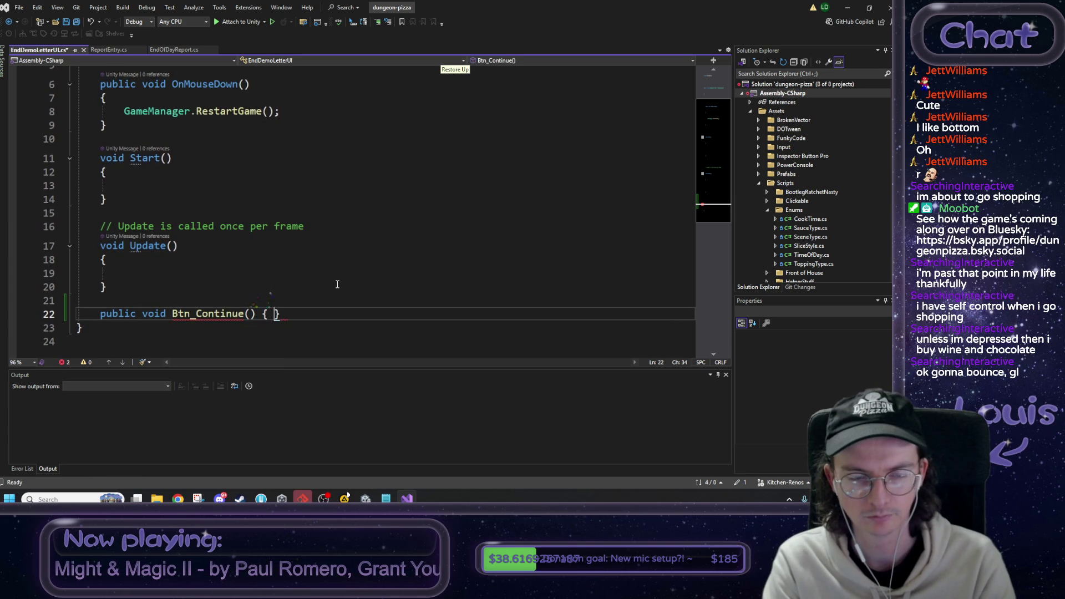
pyautogui.press('Return')
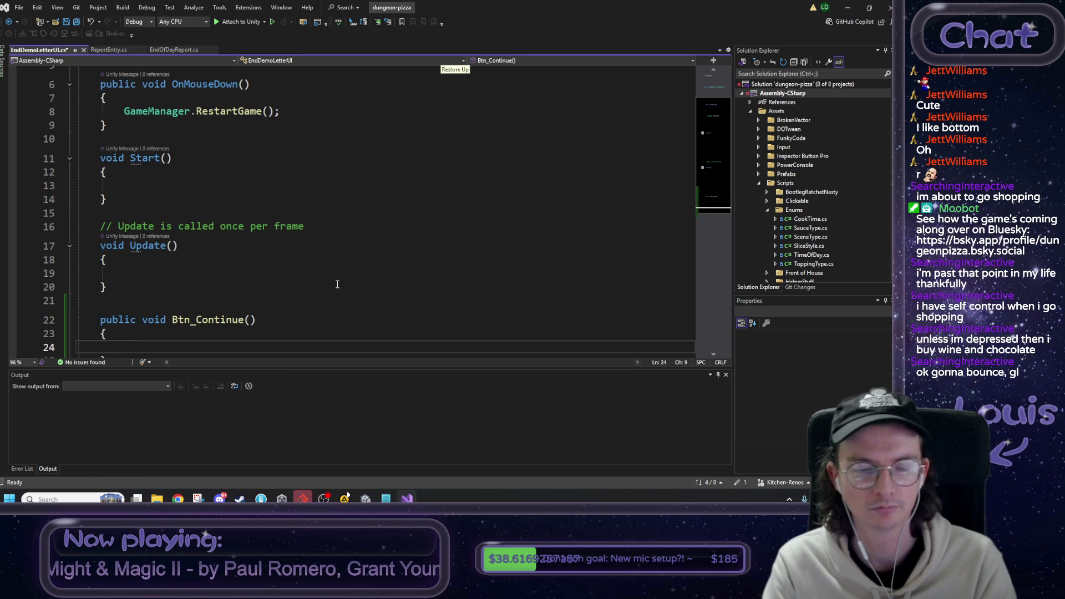
pyautogui.scroll(-1, 341, 285)
# Duplicate Btn_Continue and rename the copy Btn_Quit.
pyautogui.moveTo(120, 320); pyautogui.dragTo(103, 283)
pyautogui.hotkey('ctrl', 'c')
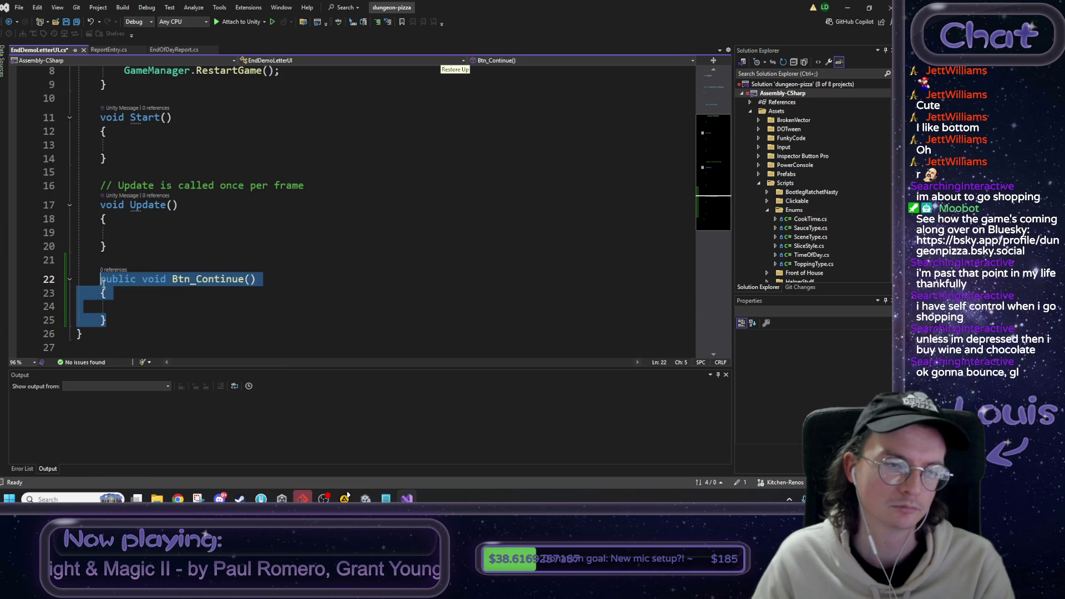
pyautogui.click(119, 325)
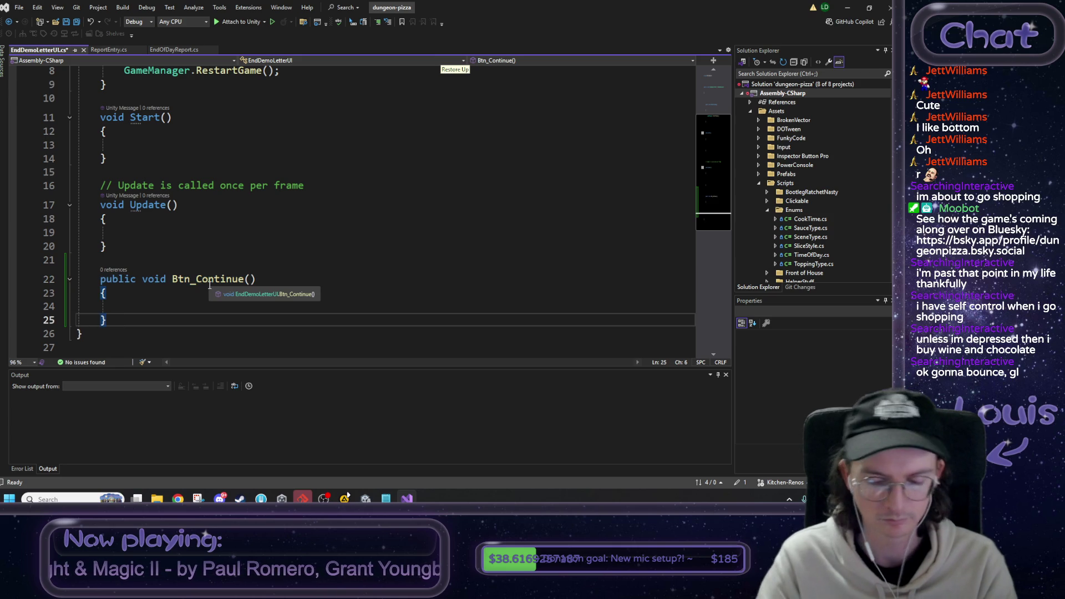
pyautogui.press('Return')
pyautogui.press('Return')
pyautogui.hotkey('ctrl', 'v')
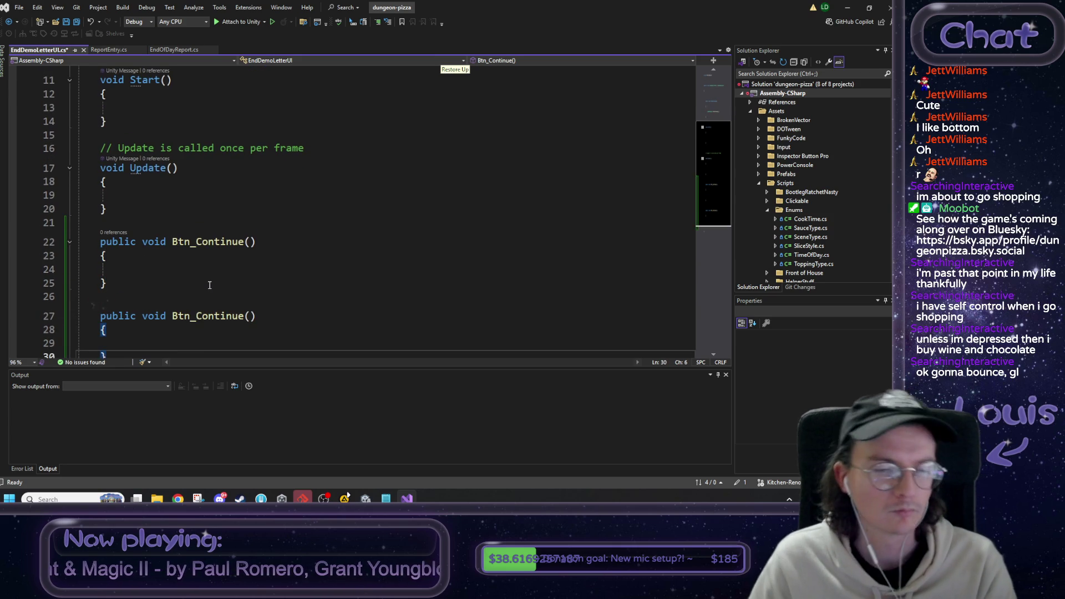
pyautogui.moveTo(172, 315); pyautogui.dragTo(244, 311)
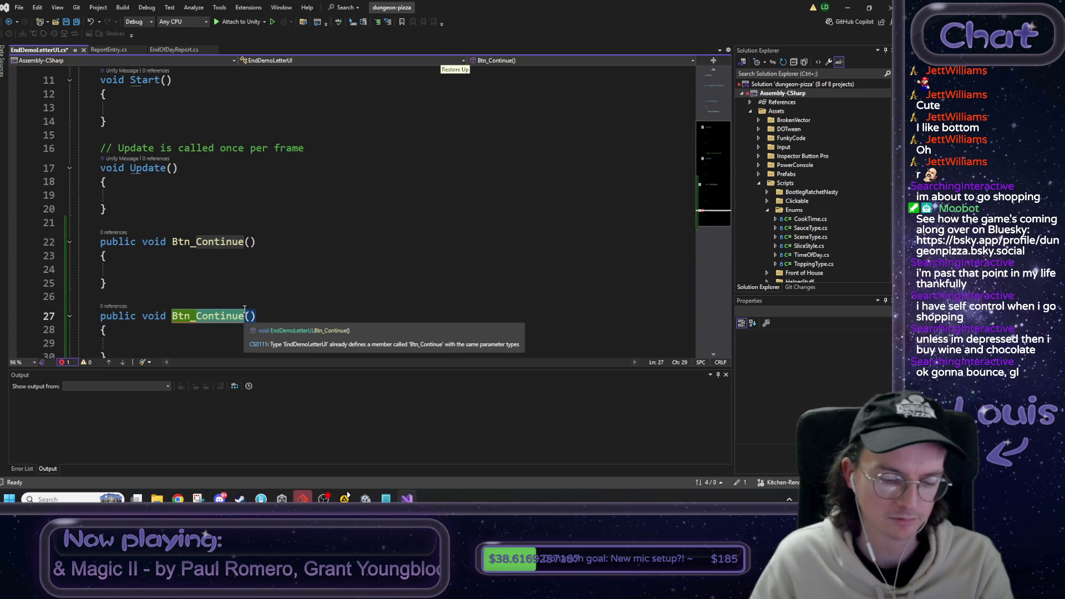
pyautogui.write('Btn_Quit')
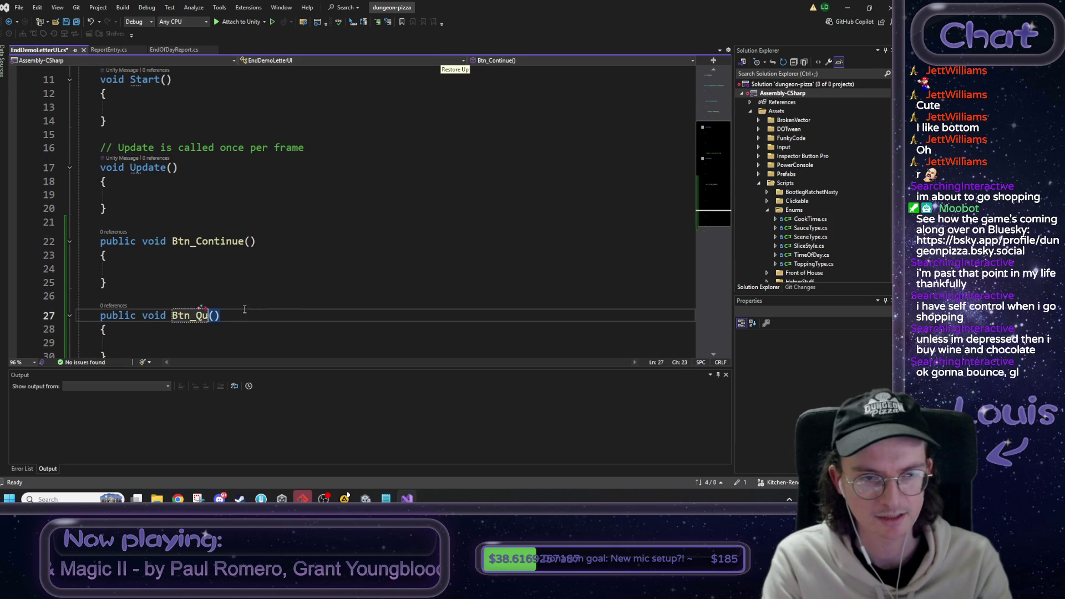
# Add another copy of the method renamed Btn_Wishlist.
pyautogui.scroll(-1, 234, 310)
pyautogui.moveTo(106, 316)
pyautogui.mouseDown()
pyautogui.moveTo(83, 290)
pyautogui.moveTo(102, 276)
pyautogui.mouseUp()
pyautogui.hotkey('ctrl', 'c')
pyautogui.click(110, 318)
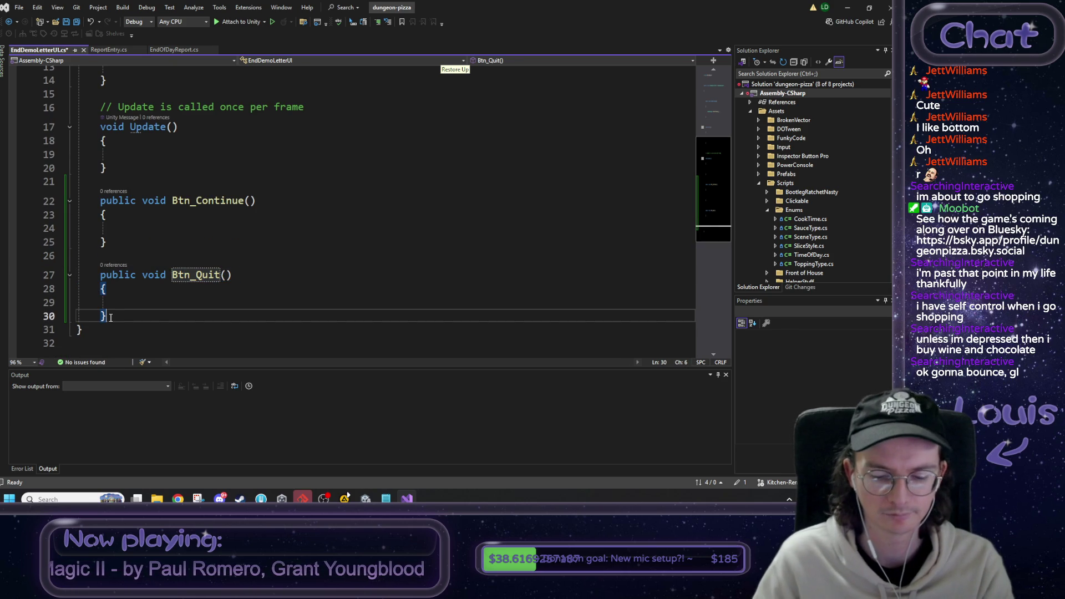
pyautogui.press('Return')
pyautogui.press('Return')
pyautogui.hotkey('ctrl', 'v')
pyautogui.moveTo(195, 317); pyautogui.dragTo(213, 316)
pyautogui.doubleClick(212, 316)
pyautogui.write('Btn_Wishlist')
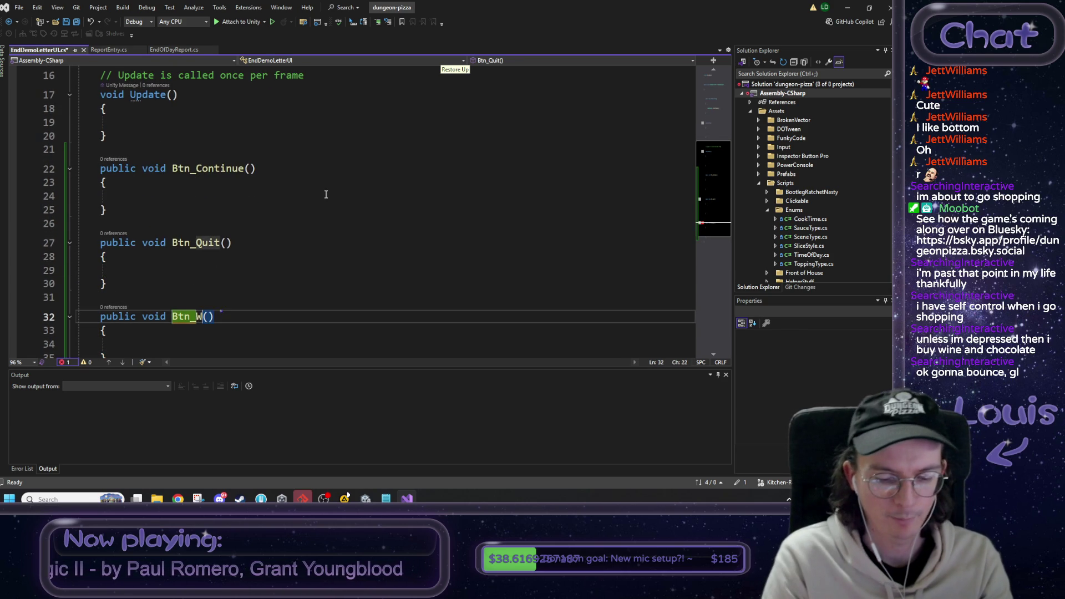
# Add a final copy renamed Btn_Discord and save the script.
pyautogui.scroll(-2, 278, 210)
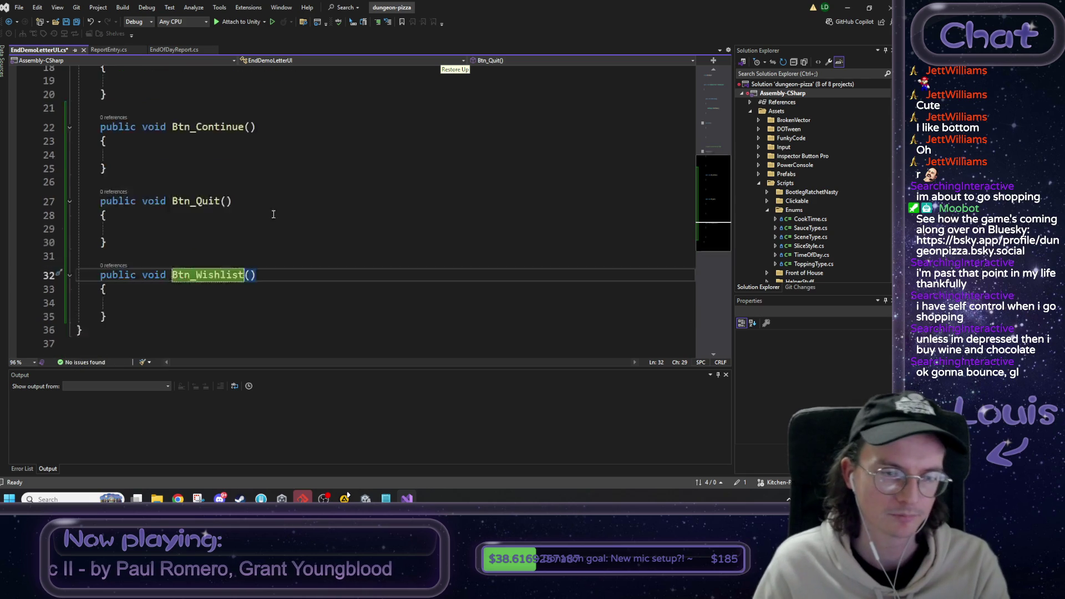
pyautogui.click(122, 274)
pyautogui.hotkey('ctrl', 'v')
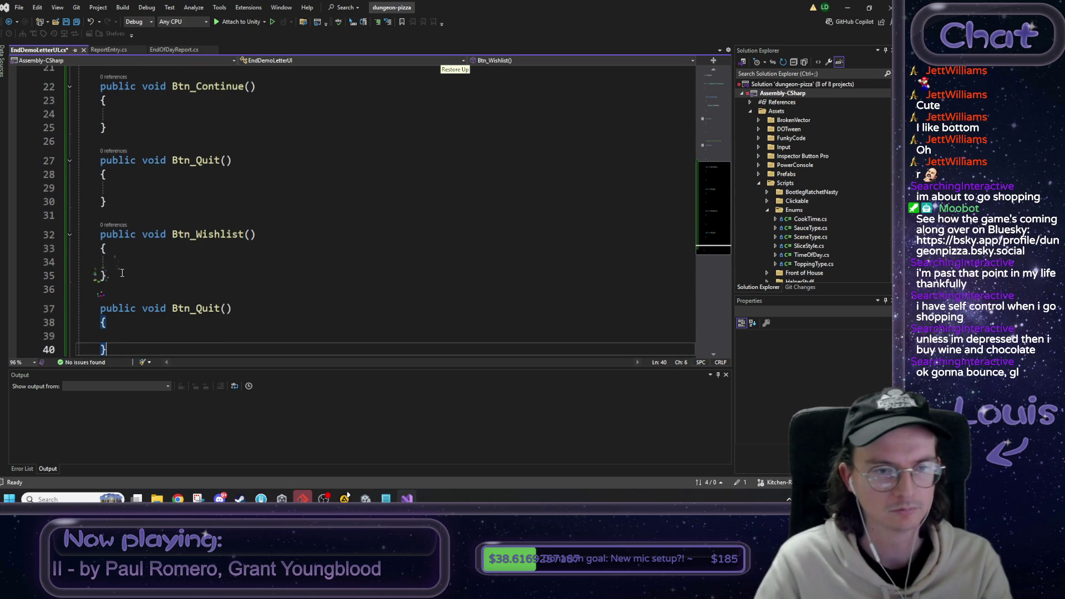
pyautogui.moveTo(197, 309); pyautogui.dragTo(221, 308)
pyautogui.doubleClick(211, 308)
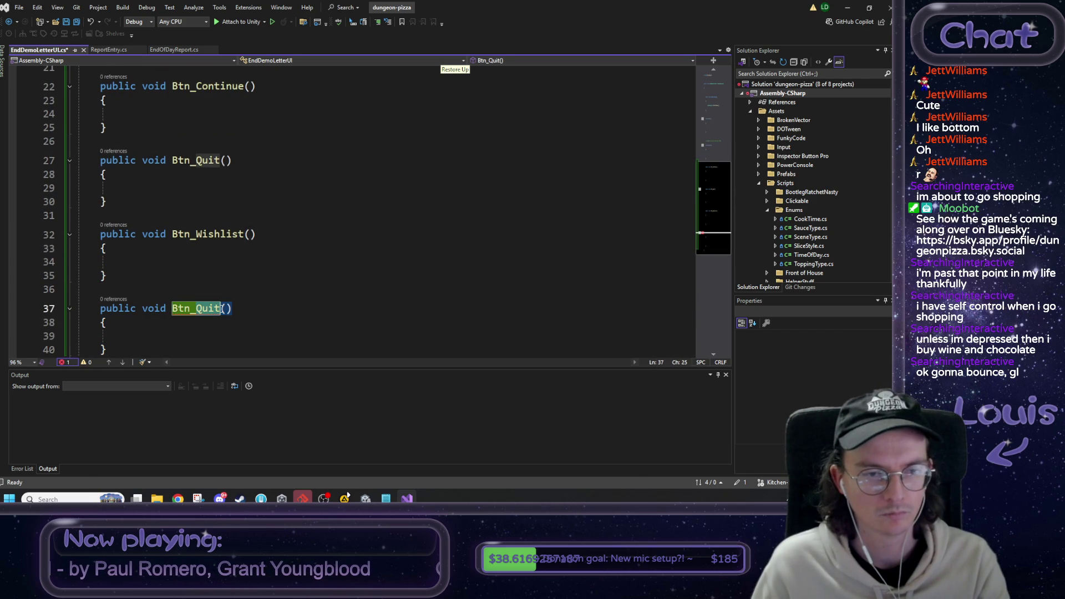
pyautogui.write('Btn_Discord')
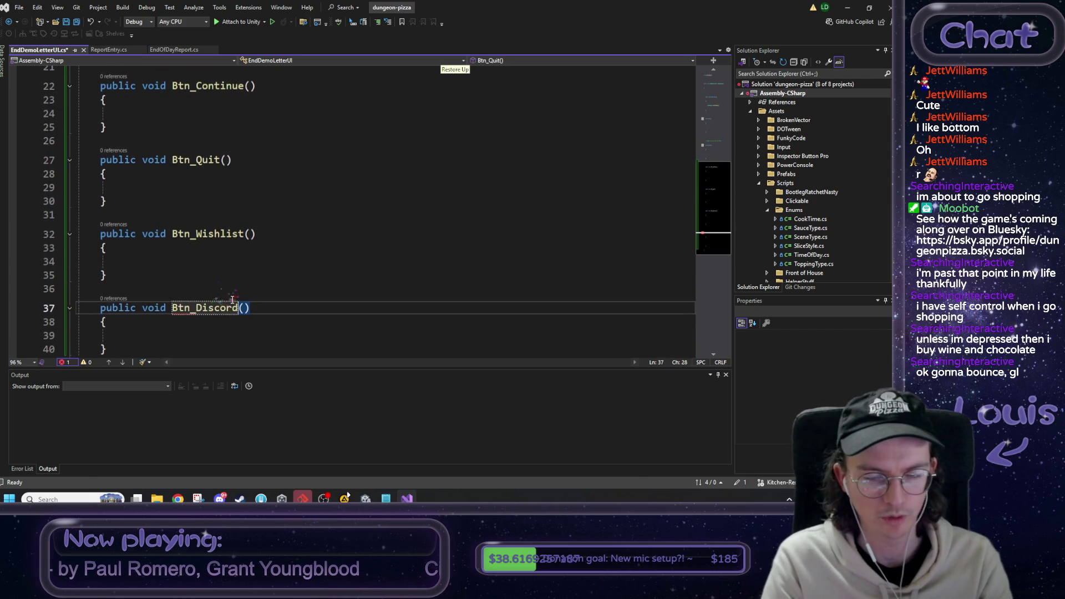
pyautogui.hotkey('ctrl', 's')
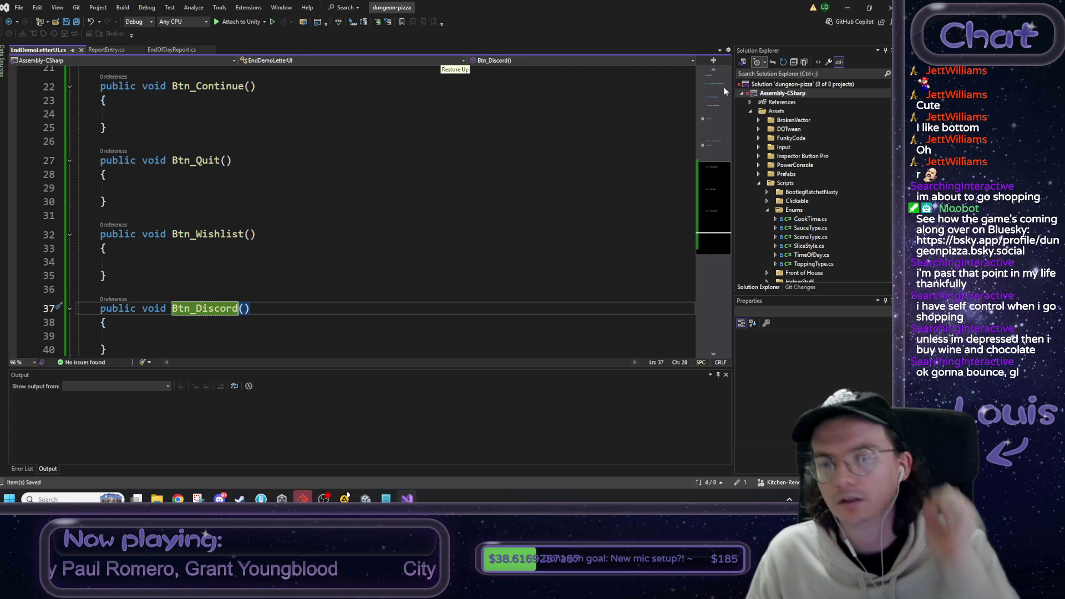
pyautogui.hotkey('ctrl', 't')
# Open TitleScreen.cs and scroll down to its socials buttons region.
pyautogui.write('title')
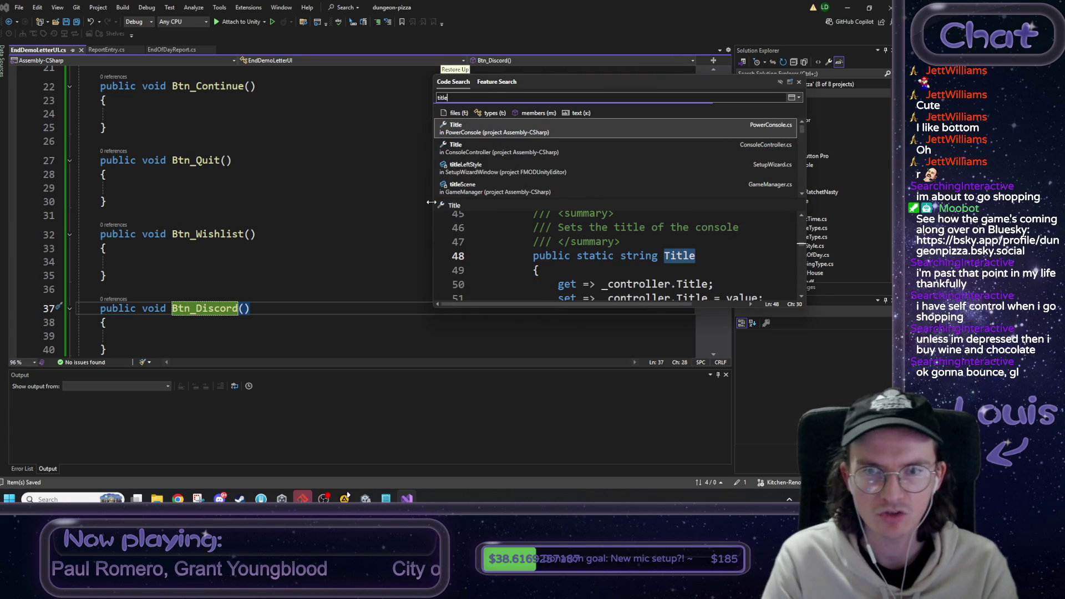
pyautogui.write('screen')
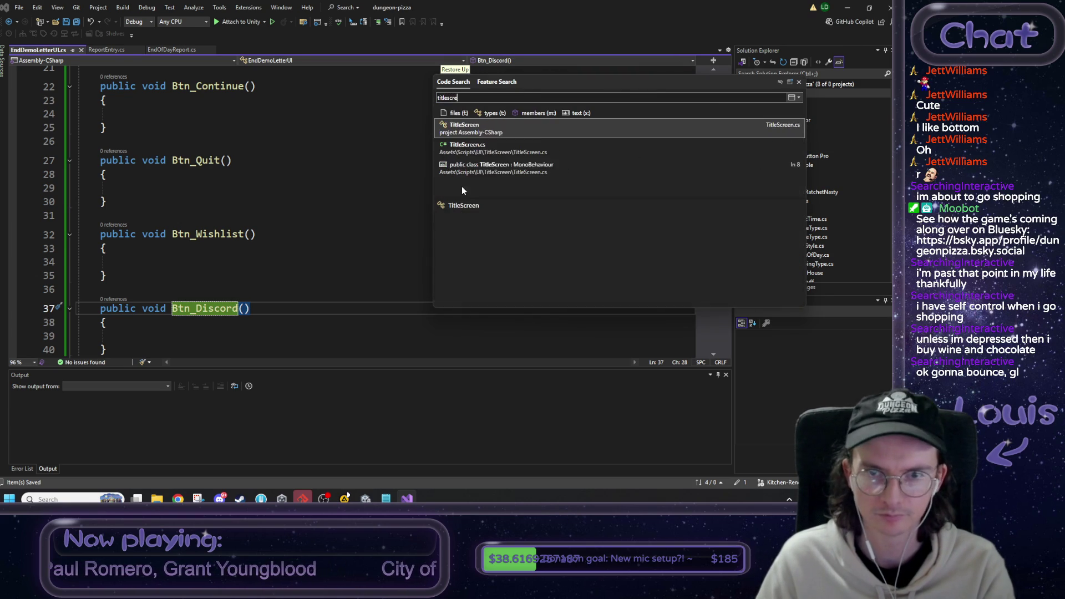
pyautogui.press('Return')
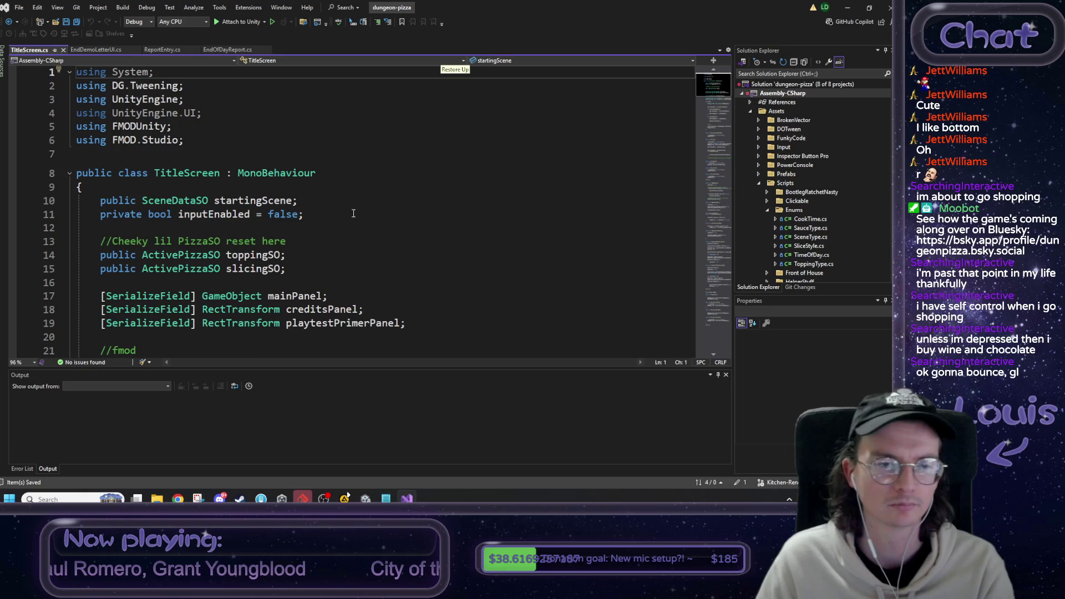
pyautogui.scroll(-17, 305, 208)
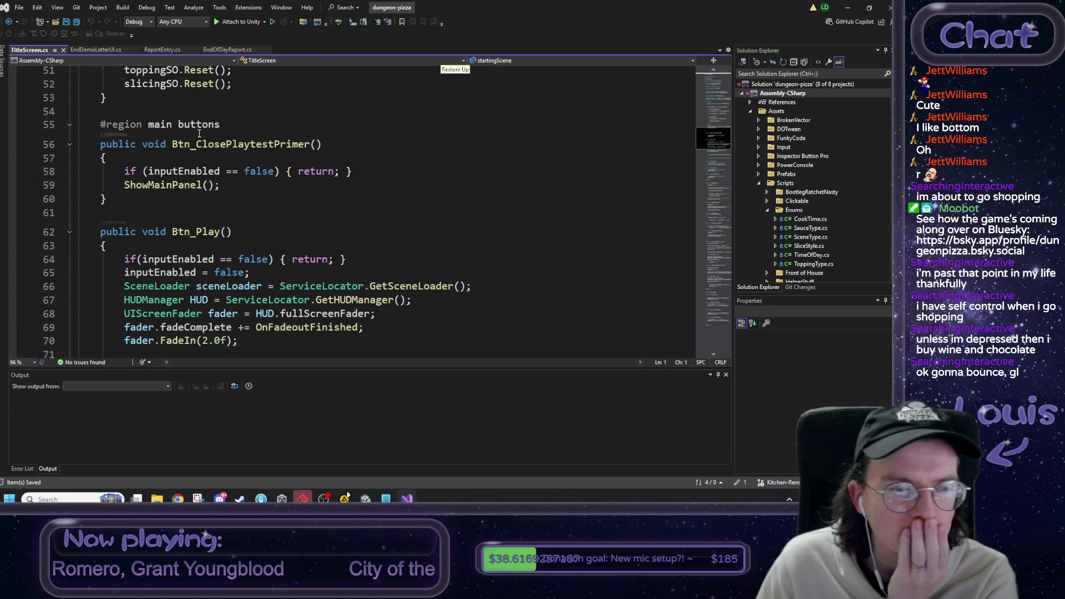
pyautogui.scroll(-3, 202, 140)
pyautogui.scroll(-9, 202, 140)
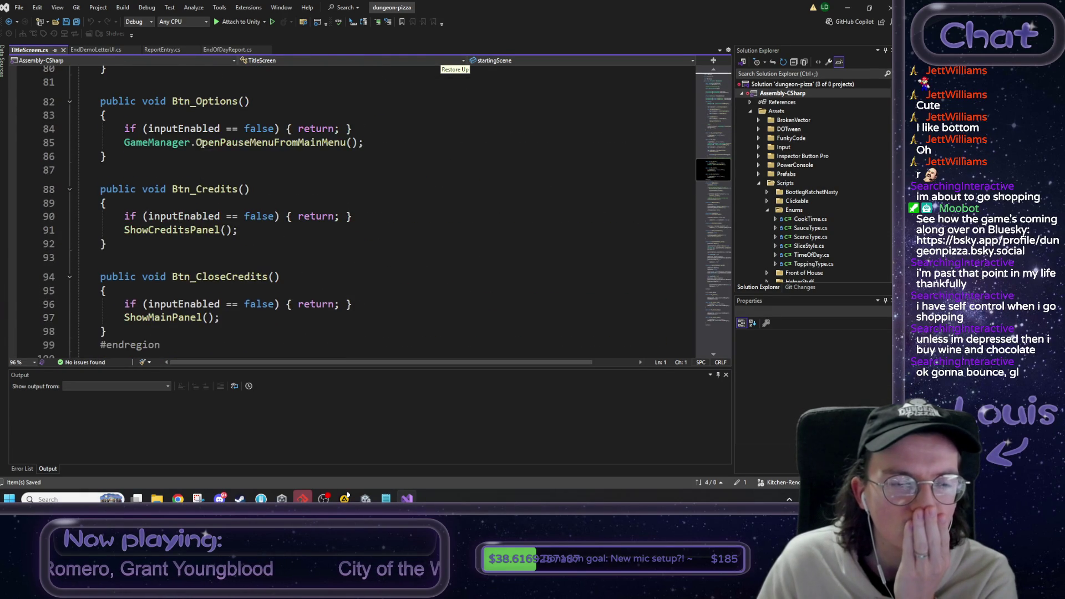
pyautogui.scroll(-3, 202, 145)
pyautogui.scroll(-10, 201, 150)
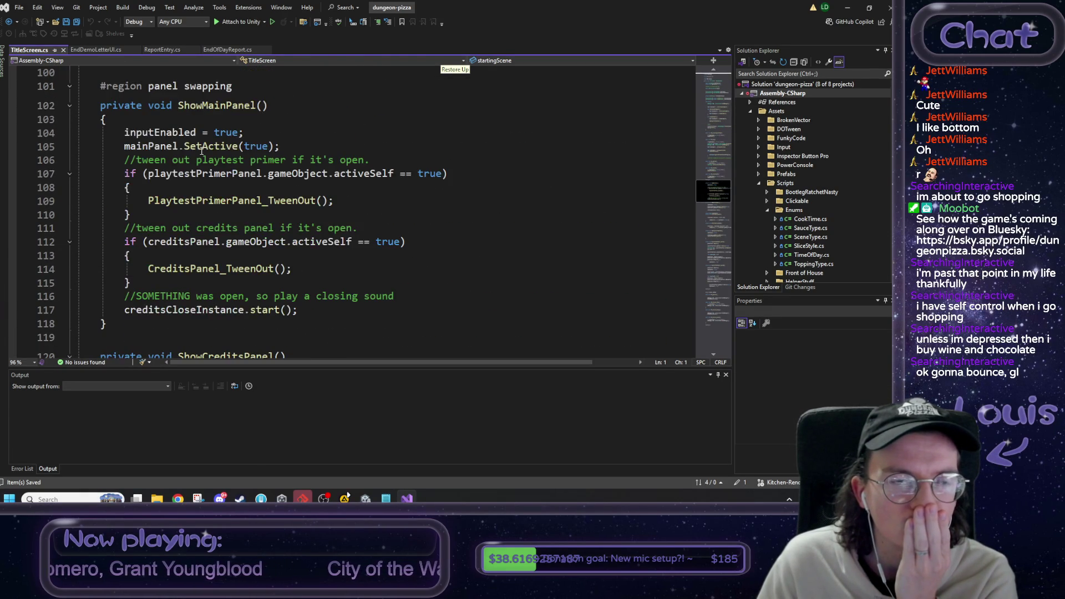
pyautogui.scroll(-10, 201, 150)
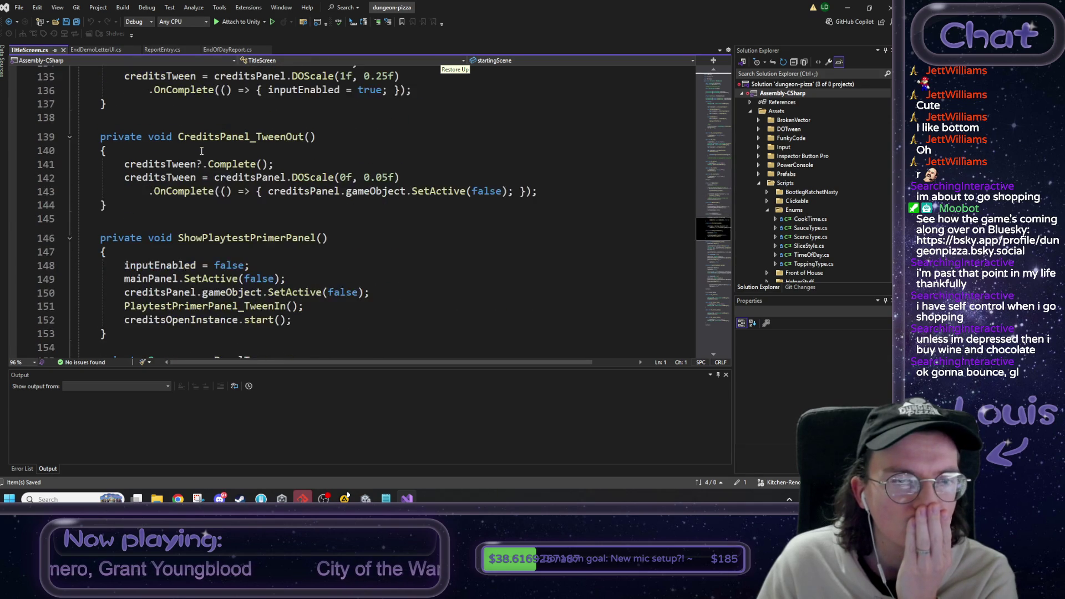
pyautogui.scroll(-6, 201, 150)
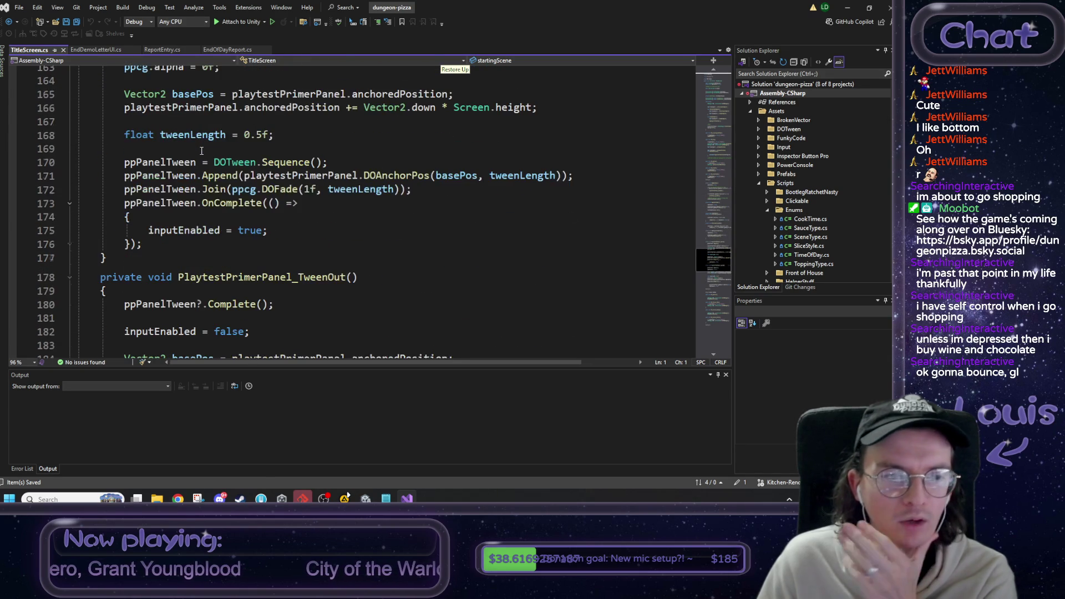
pyautogui.scroll(-8, 203, 156)
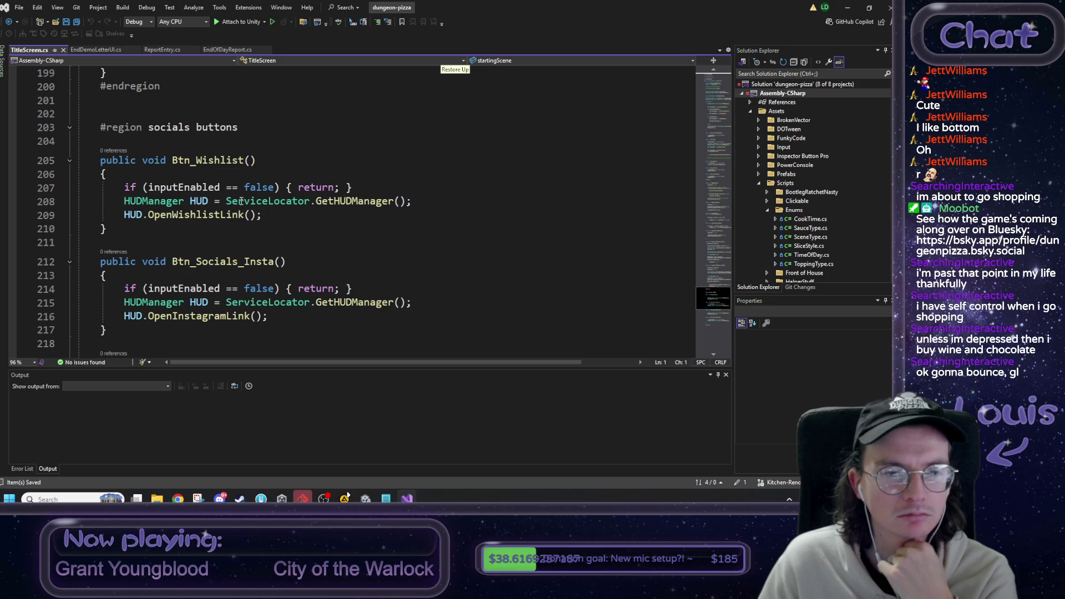
# Select Btn_Wishlist's two HUDManager lines that open the wishlist link.
pyautogui.moveTo(267, 216); pyautogui.dragTo(130, 216)
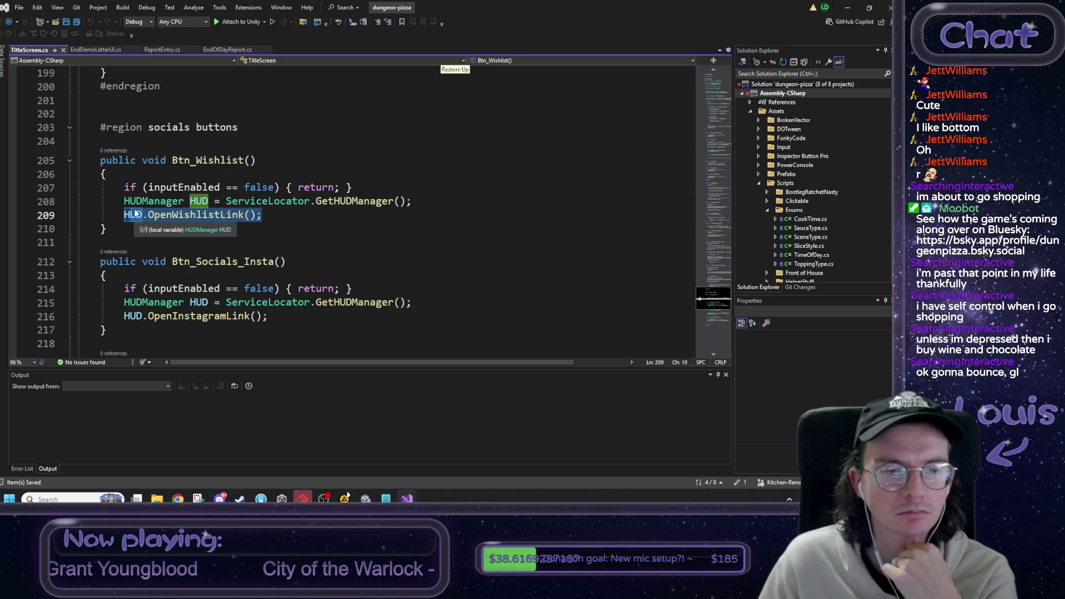
pyautogui.scroll(-4, 152, 206)
pyautogui.scroll(3, 149, 177)
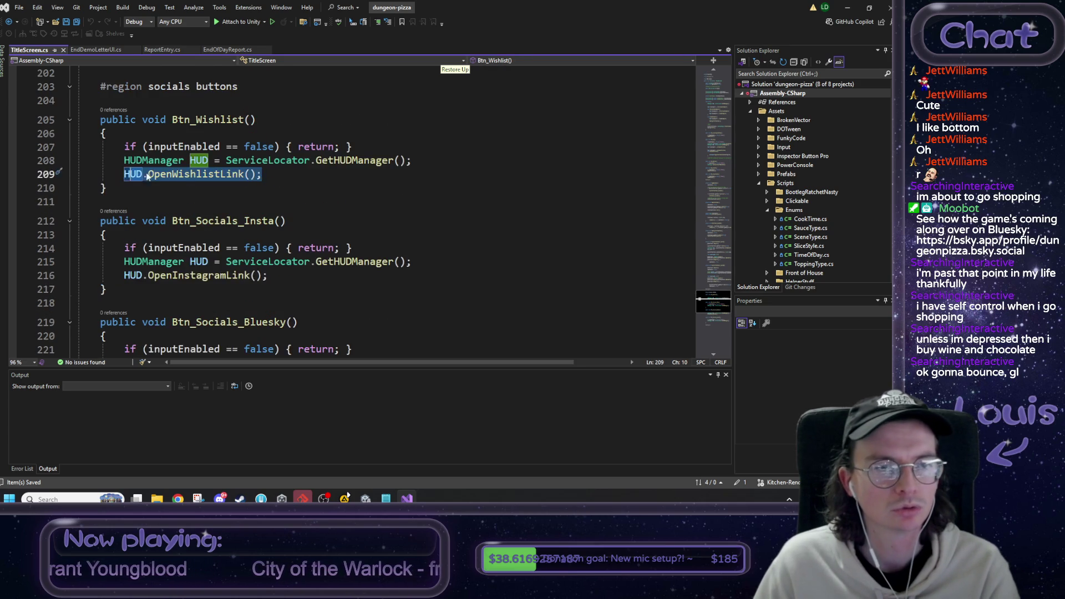
pyautogui.keyDown('shift'); pyautogui.click(125, 161); pyautogui.keyUp('shift')
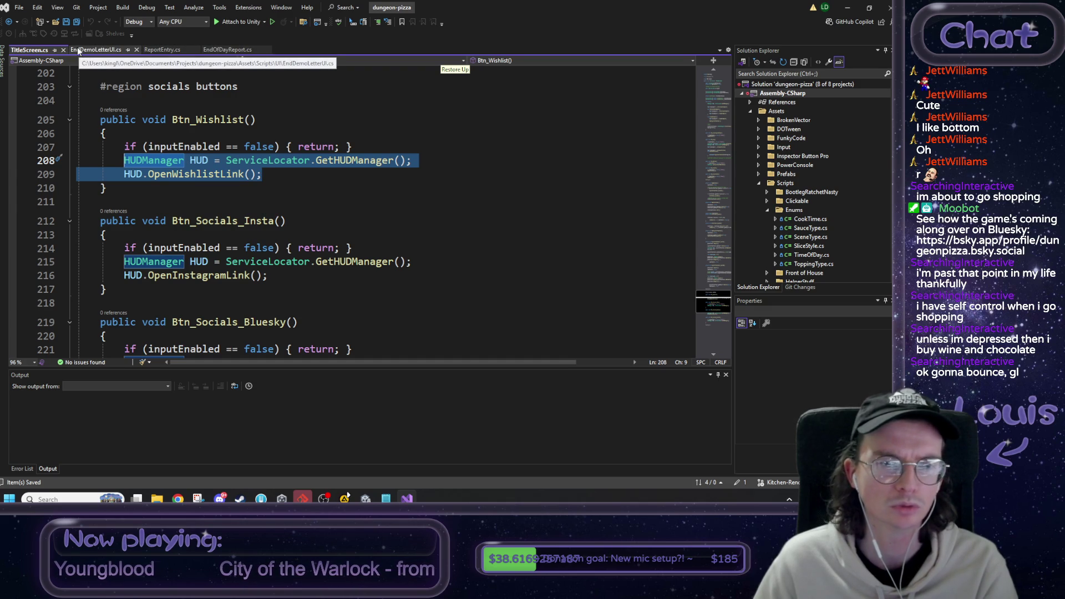
# Paste the wishlist link lines into Btn_Wishlist and condense them into one chained HUD.OpenWishlistLink() call.
pyautogui.click(115, 48)
pyautogui.click(160, 262)
pyautogui.write('HUDManager HUD = ServiceLocator.GetHUDManager();         HUD.OpenWishlistLink();')
pyautogui.moveTo(145, 277)
pyautogui.mouseDown()
pyautogui.moveTo(191, 261)
pyautogui.moveTo(409, 260)
pyautogui.mouseUp()
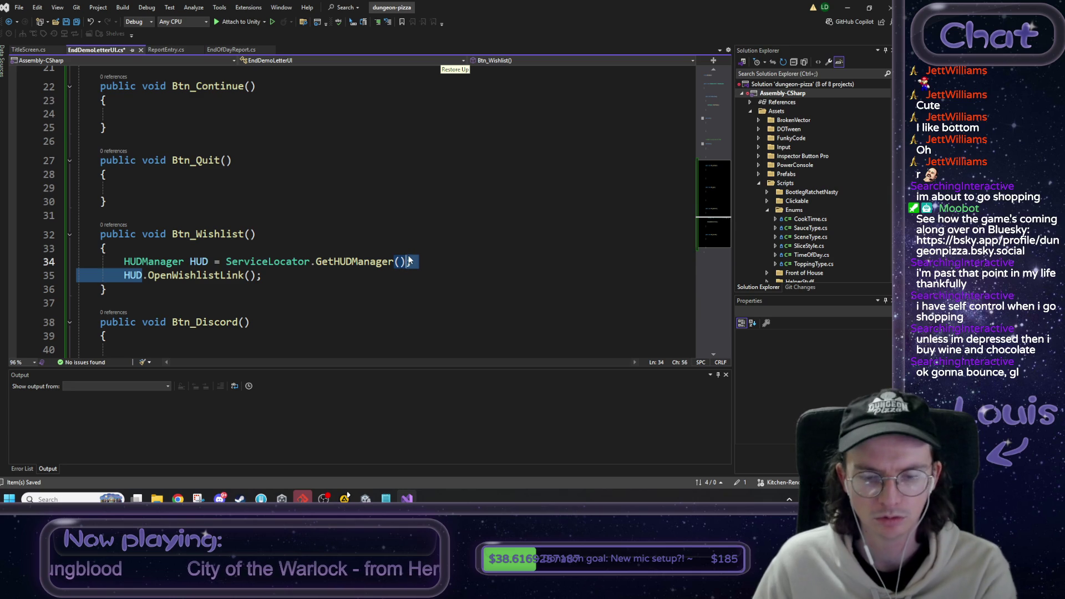
pyautogui.press('BackSpace')
pyautogui.moveTo(223, 263); pyautogui.dragTo(123, 261)
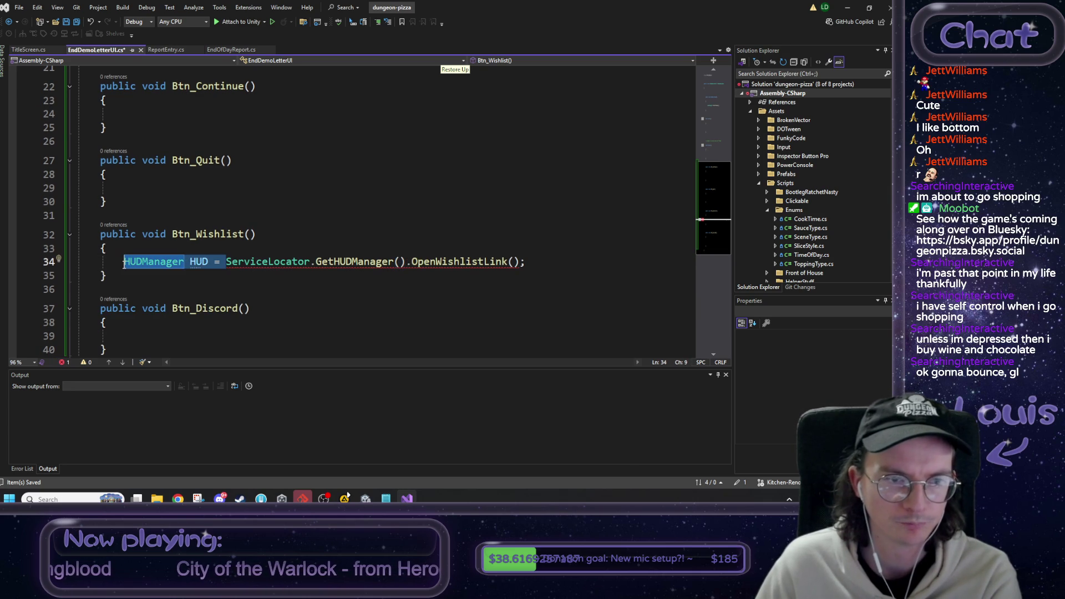
pyautogui.press('BackSpace')
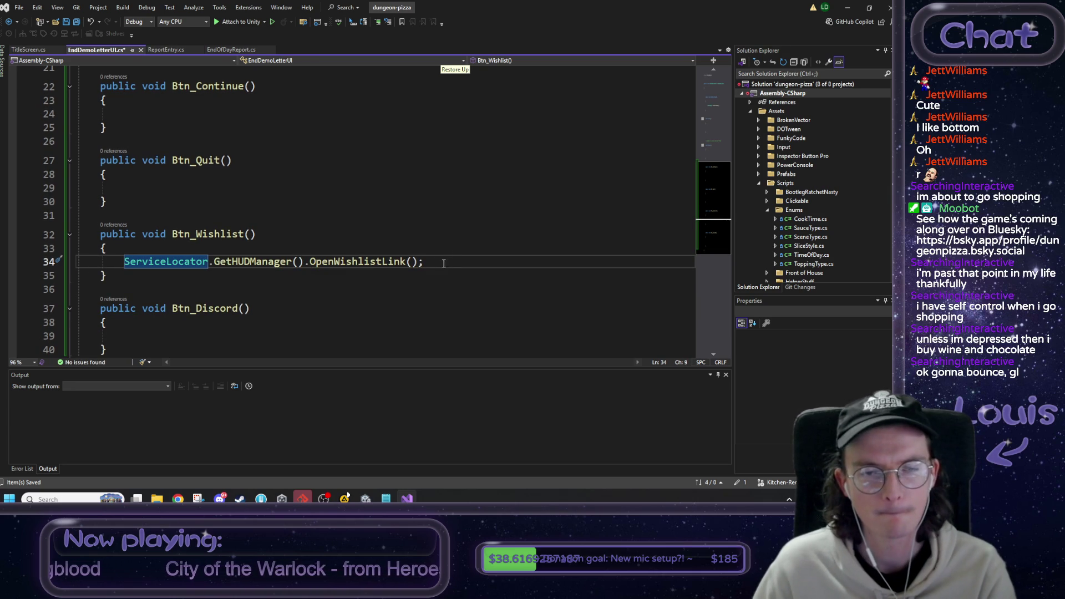
# Give Btn_Discord the same call changed to OpenDiscordLink and save.
pyautogui.moveTo(444, 262); pyautogui.dragTo(127, 263)
pyautogui.hotkey('ctrl', 'c')
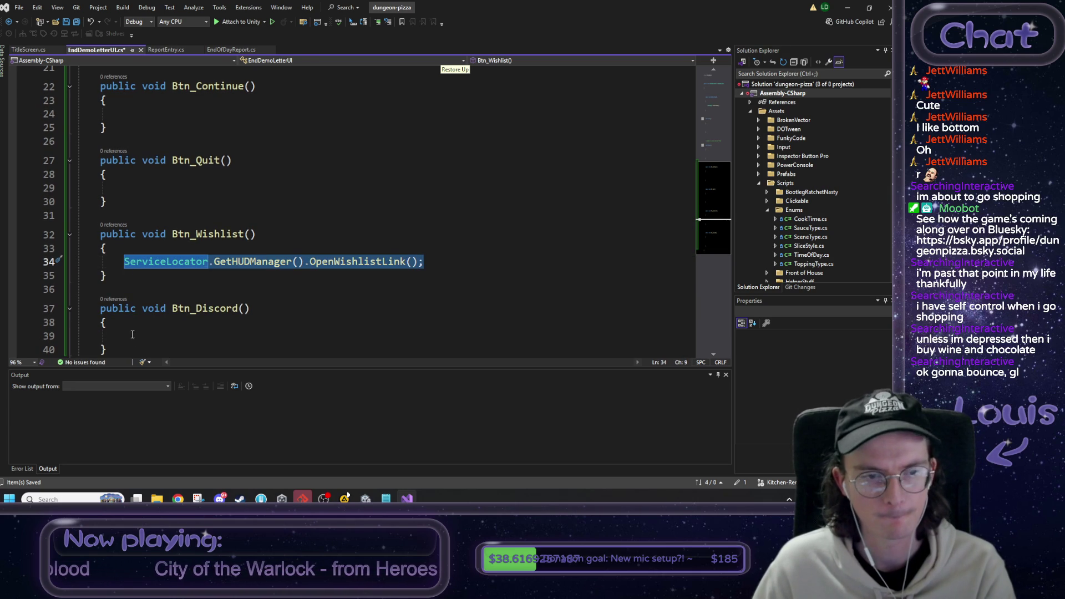
pyautogui.click(133, 334)
pyautogui.hotkey('ctrl', 'v')
pyautogui.doubleClick(363, 336)
pyautogui.write('OpenD')
pyautogui.press('Tab')
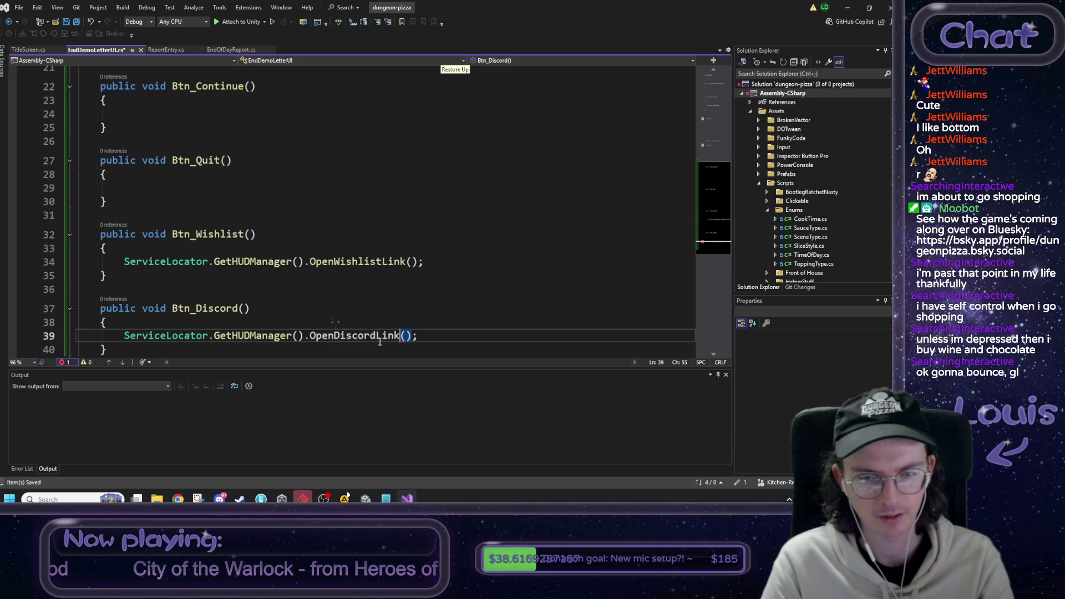
pyautogui.press('End')
pyautogui.hotkey('ctrl', 's')
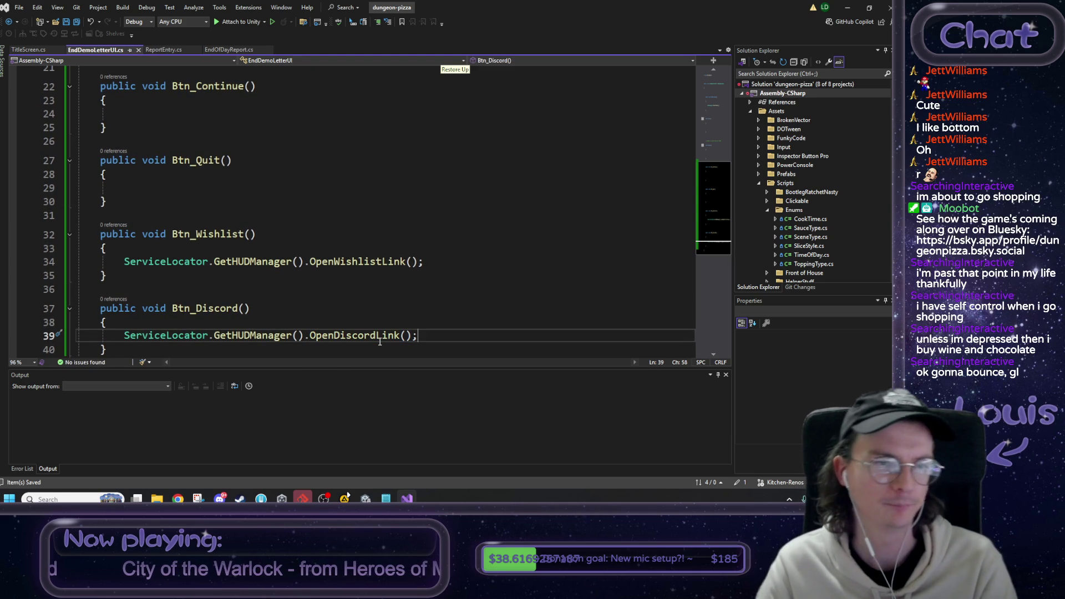
# Move the GameManager.RestartGame() call from OnMouseDown into Btn_Quit.
pyautogui.scroll(6, 172, 183)
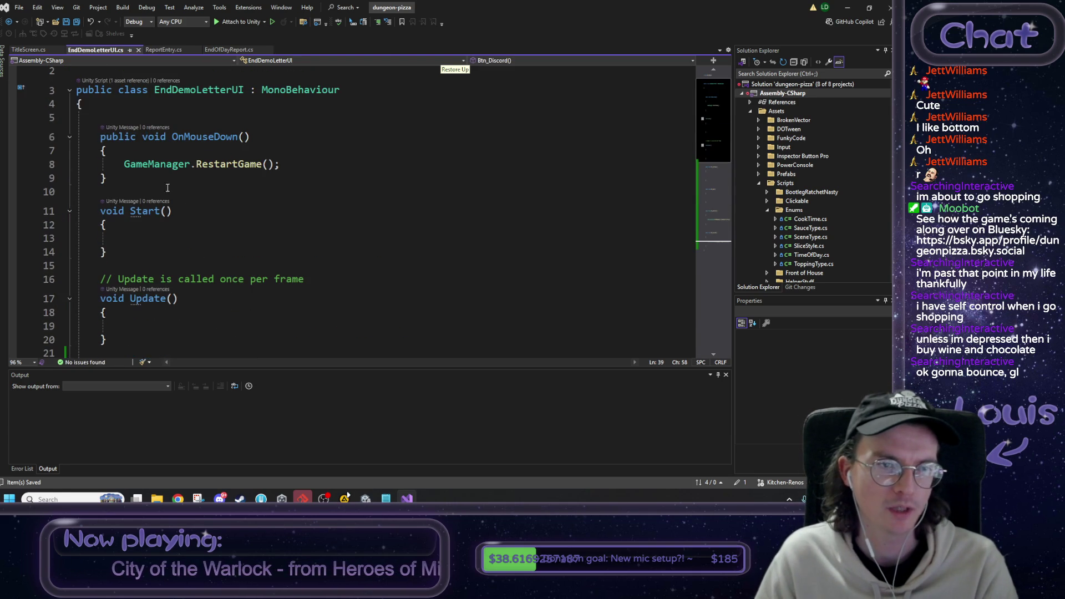
pyautogui.moveTo(290, 166); pyautogui.dragTo(123, 166)
pyautogui.hotkey('ctrl', 'c')
pyautogui.press('BackSpace')
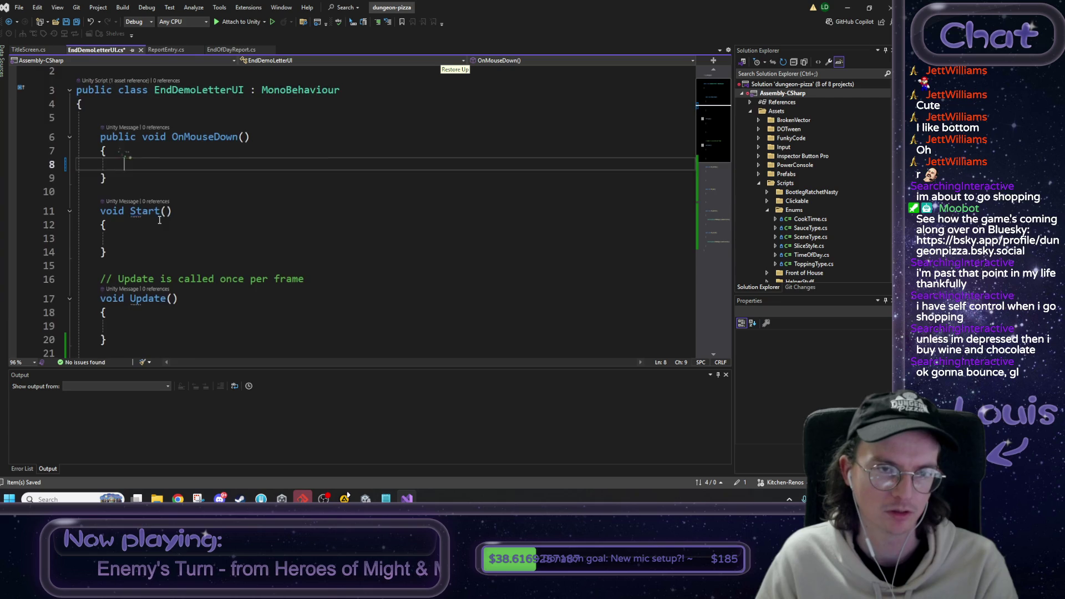
pyautogui.scroll(-5, 160, 222)
pyautogui.click(149, 269)
pyautogui.hotkey('ctrl', 'v')
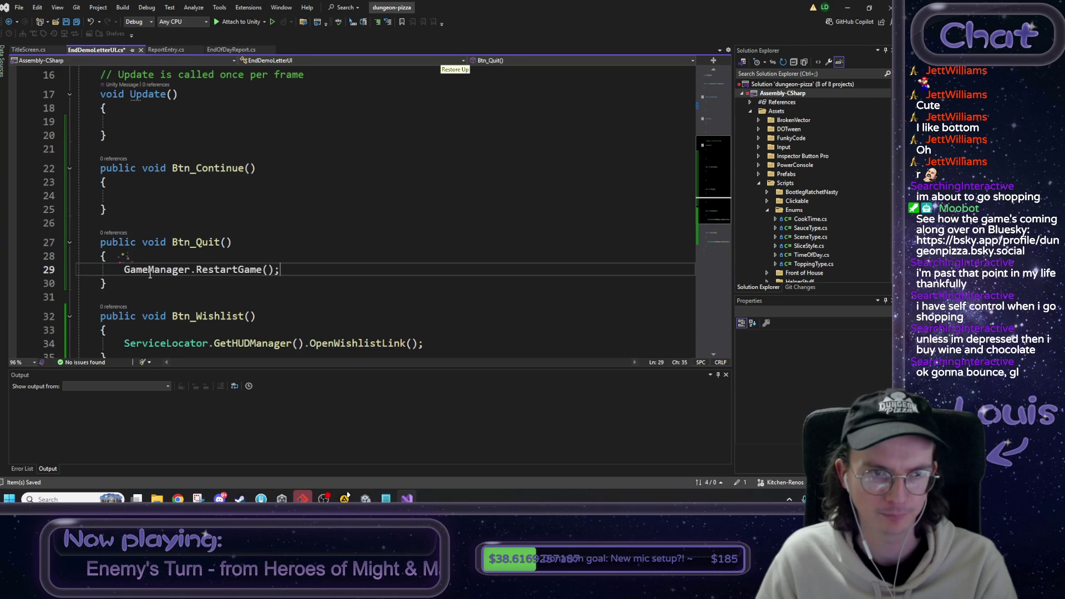
# Delete the OnMouseDown method and its leftover blank line.
pyautogui.scroll(3, 222, 248)
pyautogui.scroll(2, 175, 225)
pyautogui.moveTo(129, 181); pyautogui.dragTo(61, 118)
pyautogui.press('BackSpace')
pyautogui.scroll(1, 166, 167)
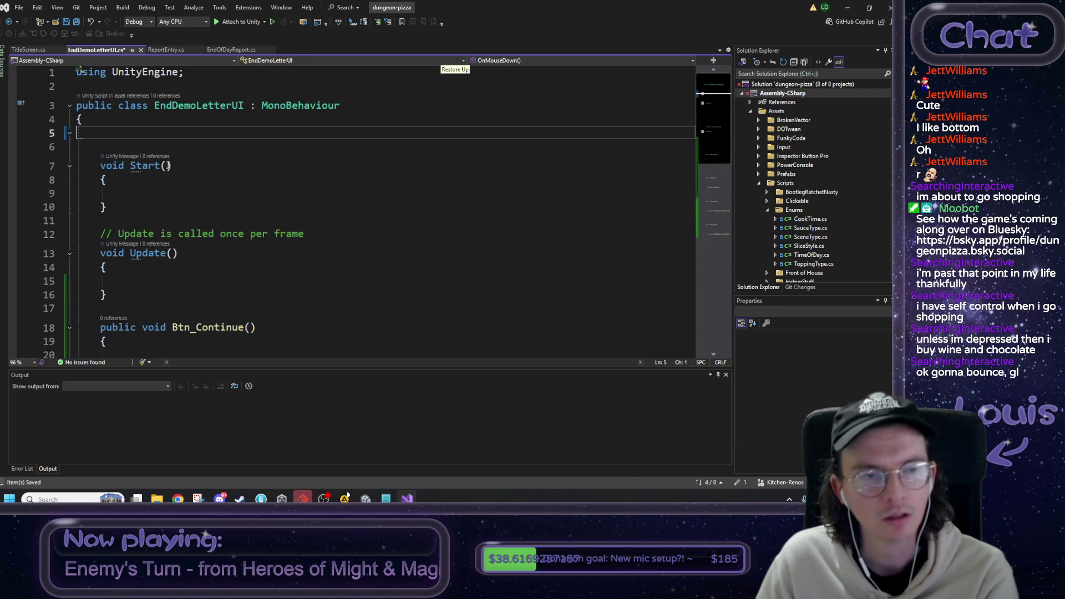
pyautogui.press('BackSpace')
pyautogui.scroll(-1, 184, 175)
pyautogui.scroll(-2, 213, 225)
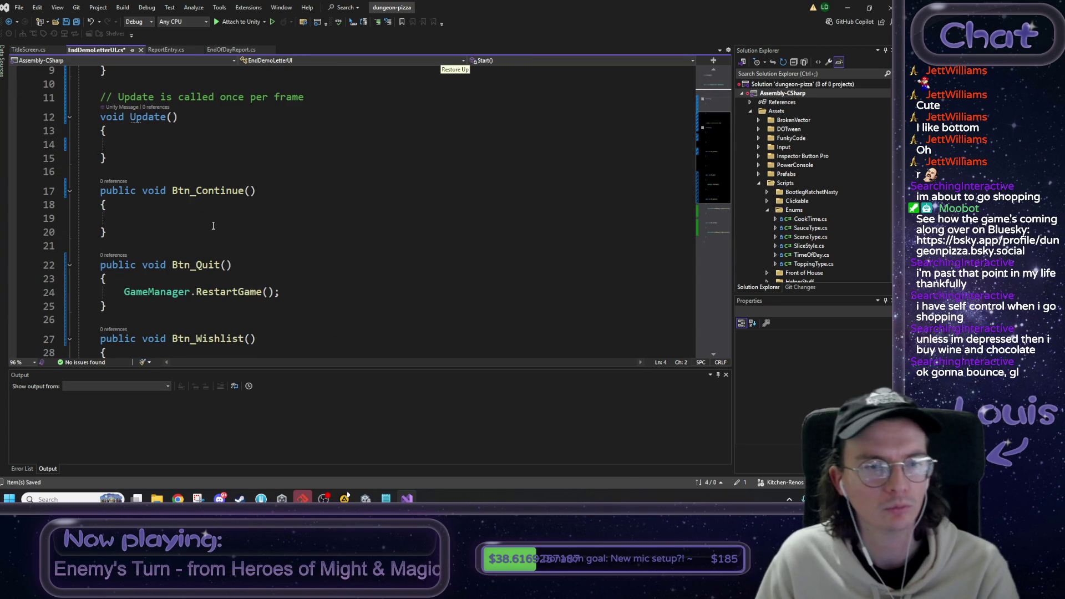
# Write gameObject.active = false; in Btn_Continue's body.
pyautogui.doubleClick(204, 191)
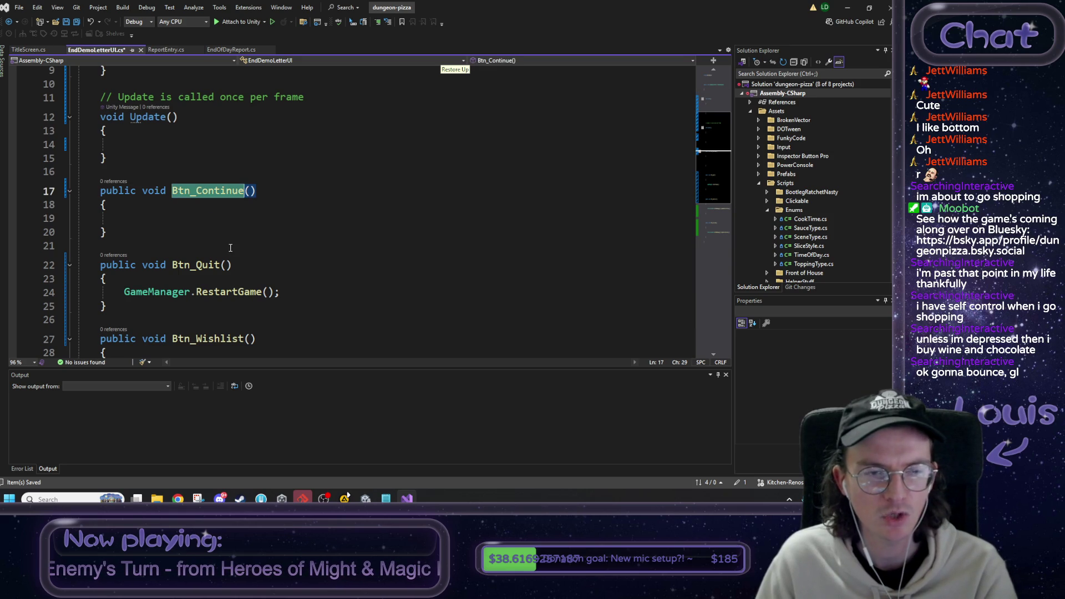
pyautogui.click(193, 218)
pyautogui.scroll(3, 211, 233)
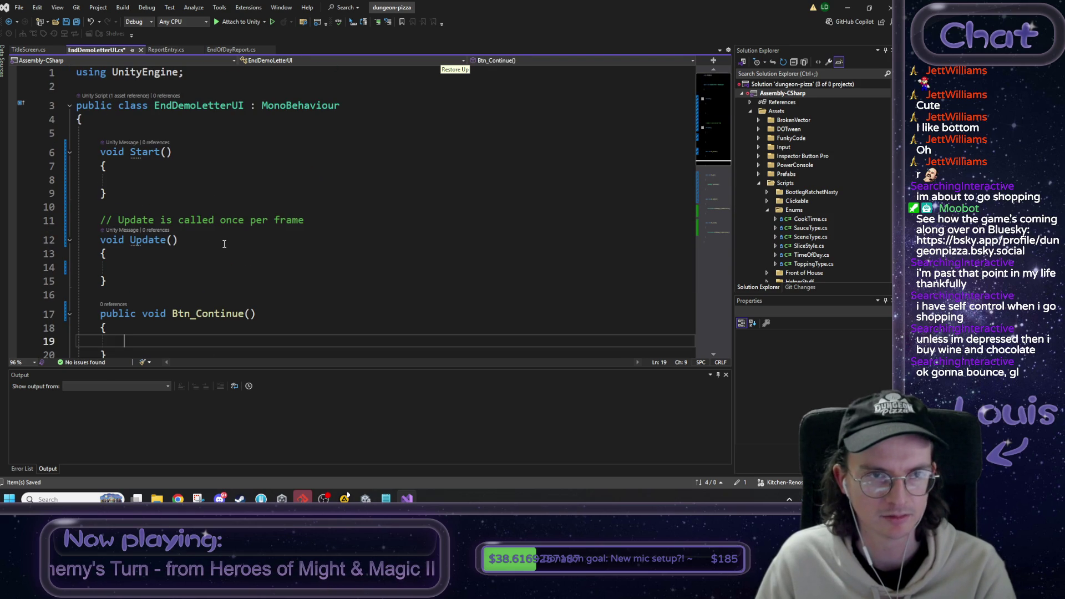
pyautogui.scroll(-1, 223, 243)
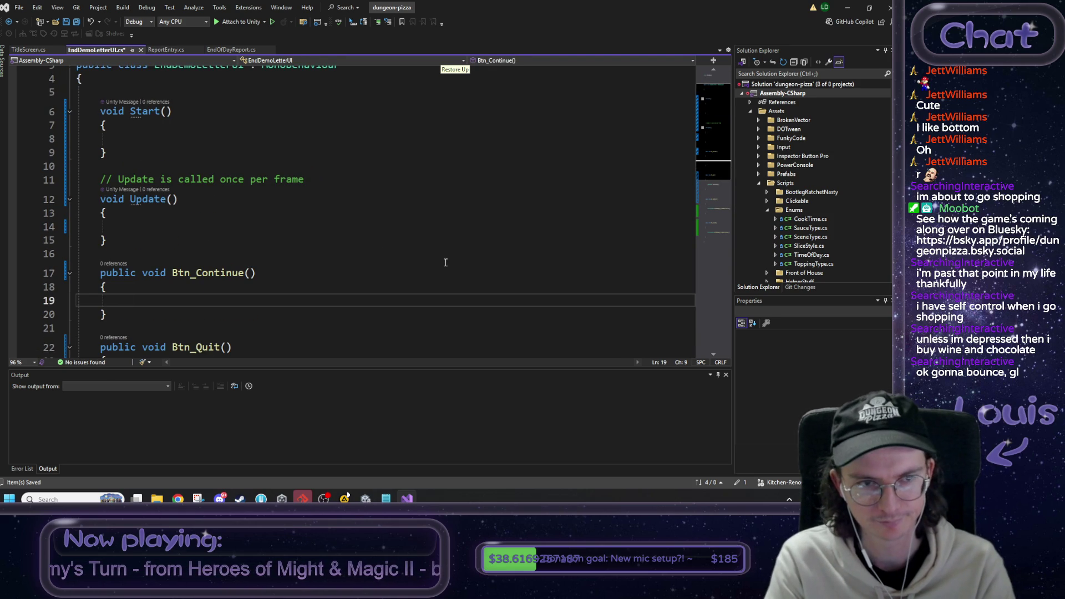
pyautogui.write('Game')
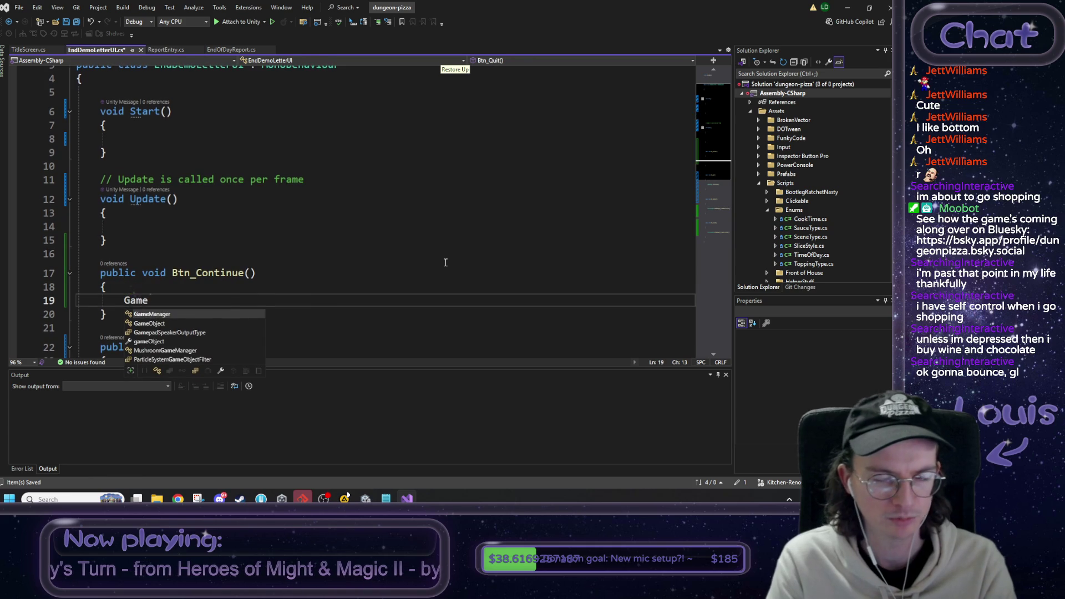
pyautogui.press('Tab')
pyautogui.write('.E')
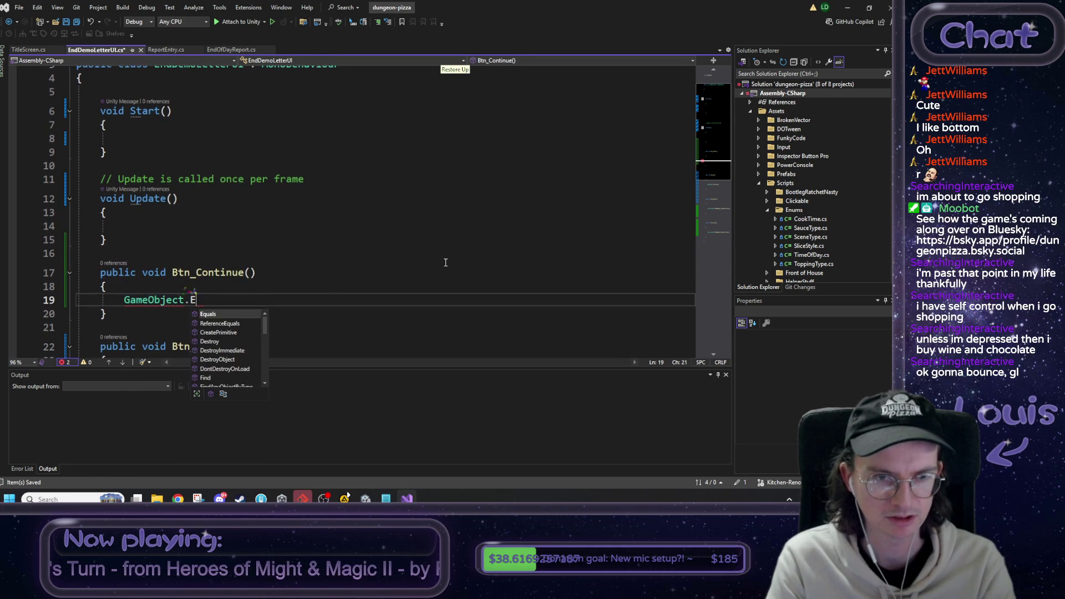
pyautogui.write('nabl')
pyautogui.press('BackSpace')
pyautogui.press('BackSpace')
pyautogui.press('BackSpace')
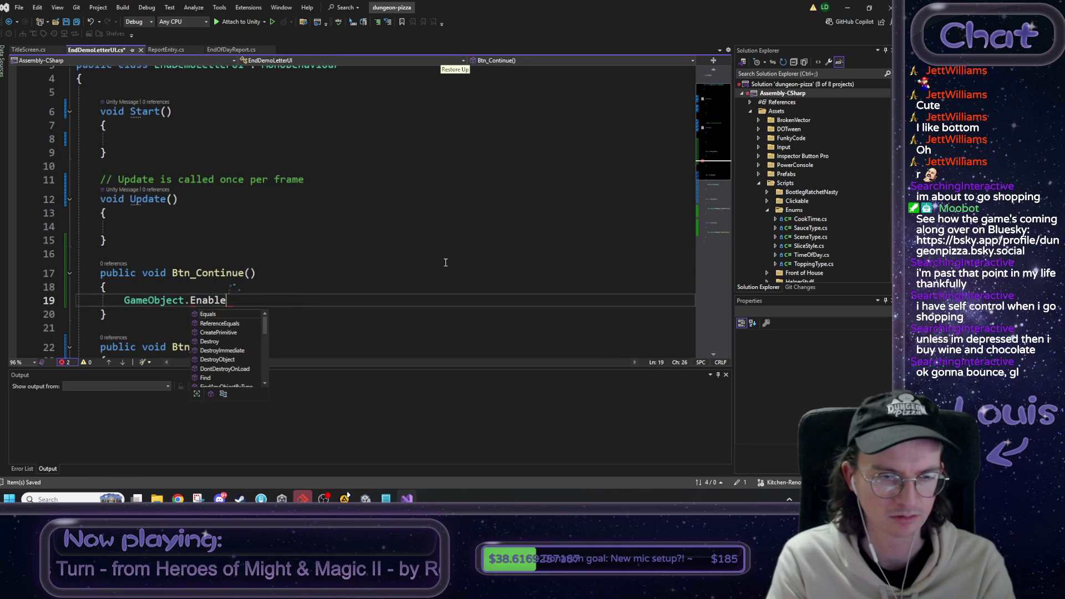
pyautogui.hotkey('ctrl', 'shift', 'Left')
pyautogui.write('gameObject')
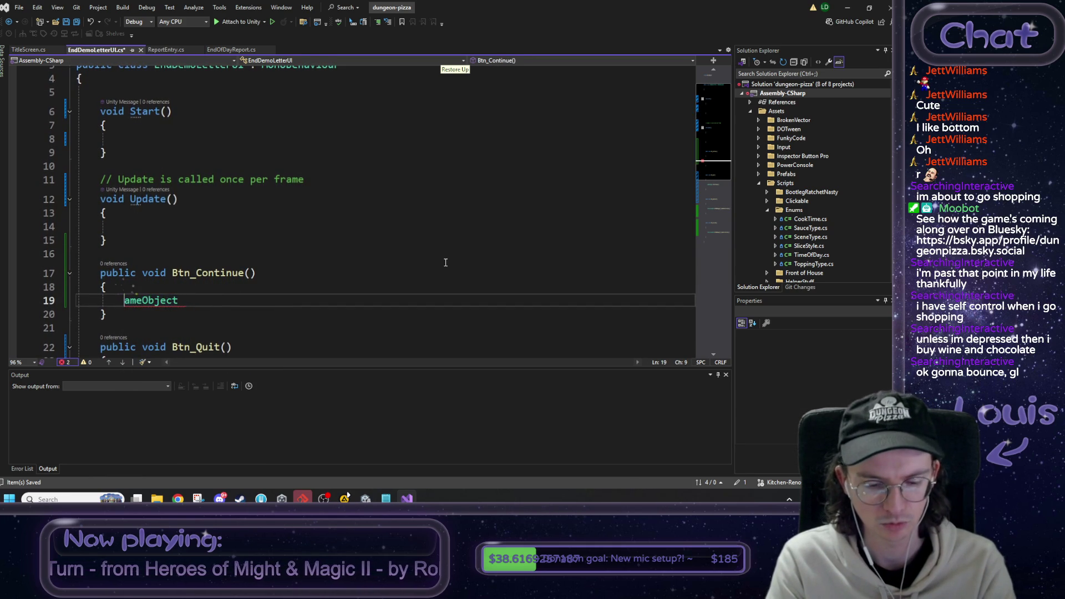
pyautogui.write('.en')
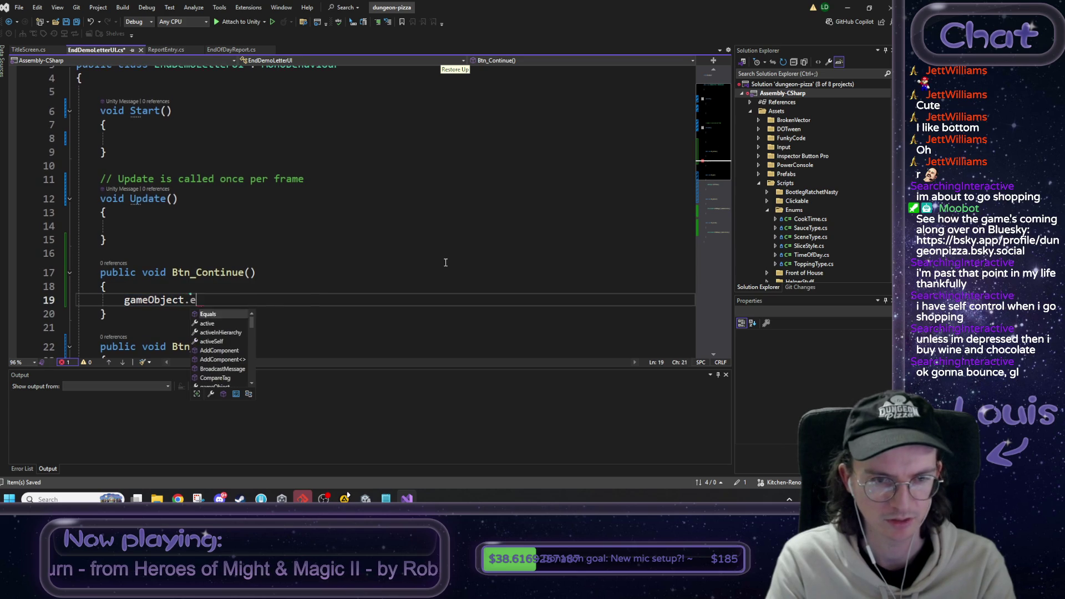
pyautogui.press('BackSpace')
pyautogui.press('BackSpace')
pyautogui.write('act')
pyautogui.press('Tab')
pyautogui.write('= false;')
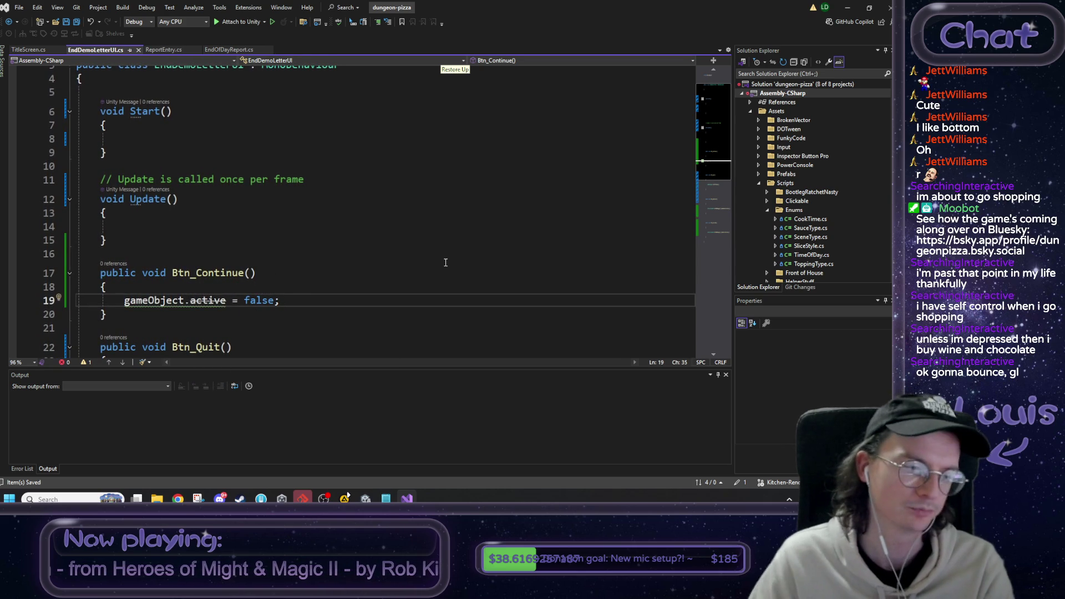
pyautogui.scroll(-2, 445, 262)
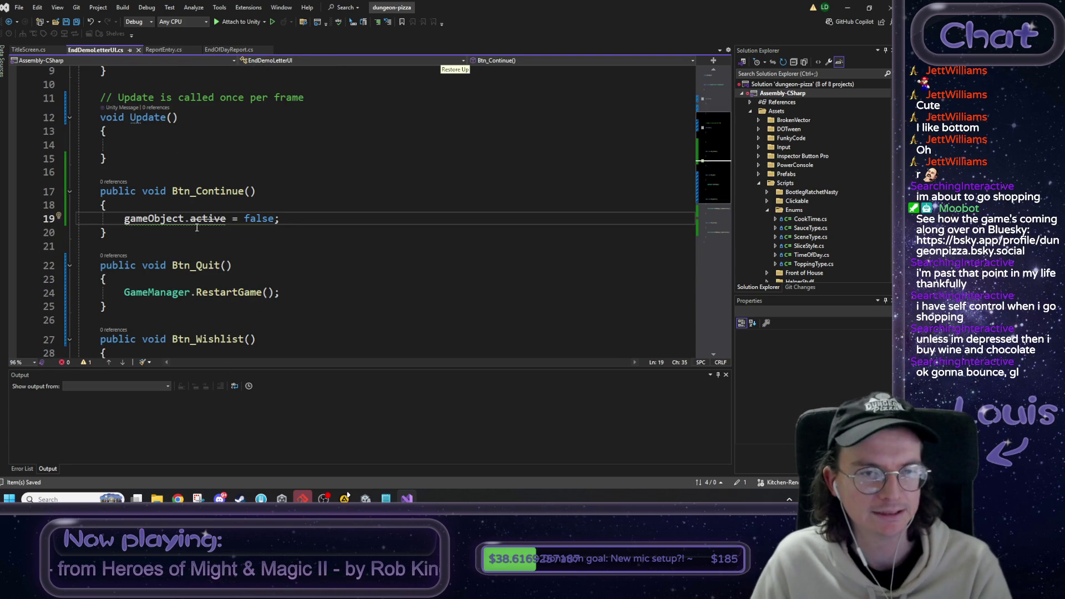
pyautogui.rightClick(209, 218)
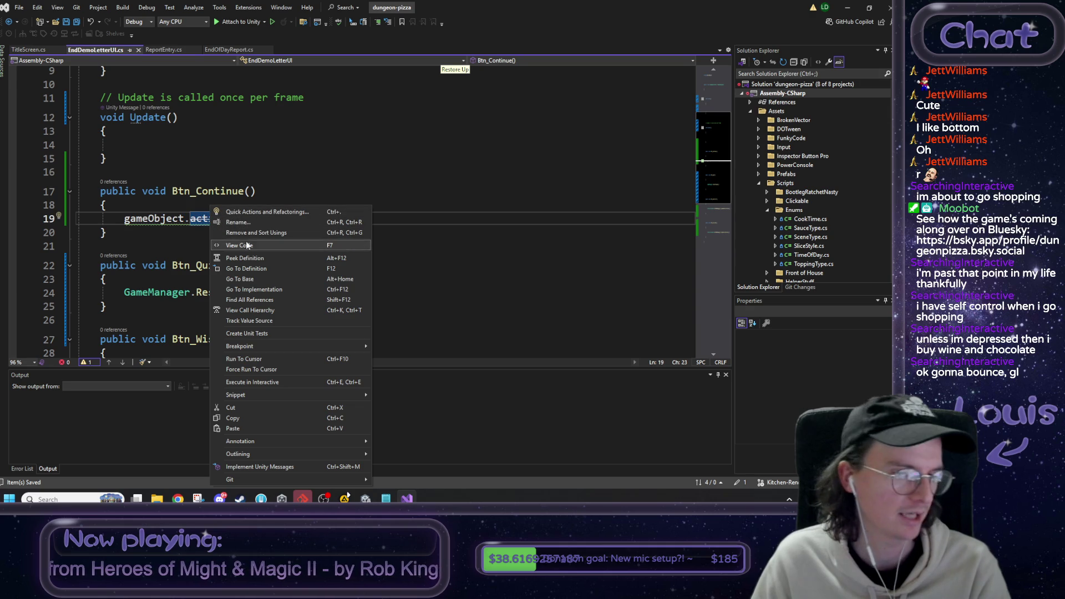
# Change Btn_Continue's line to gameObject.SetActive(false).
pyautogui.press('Escape')
pyautogui.press('Down')
pyautogui.press('Down')
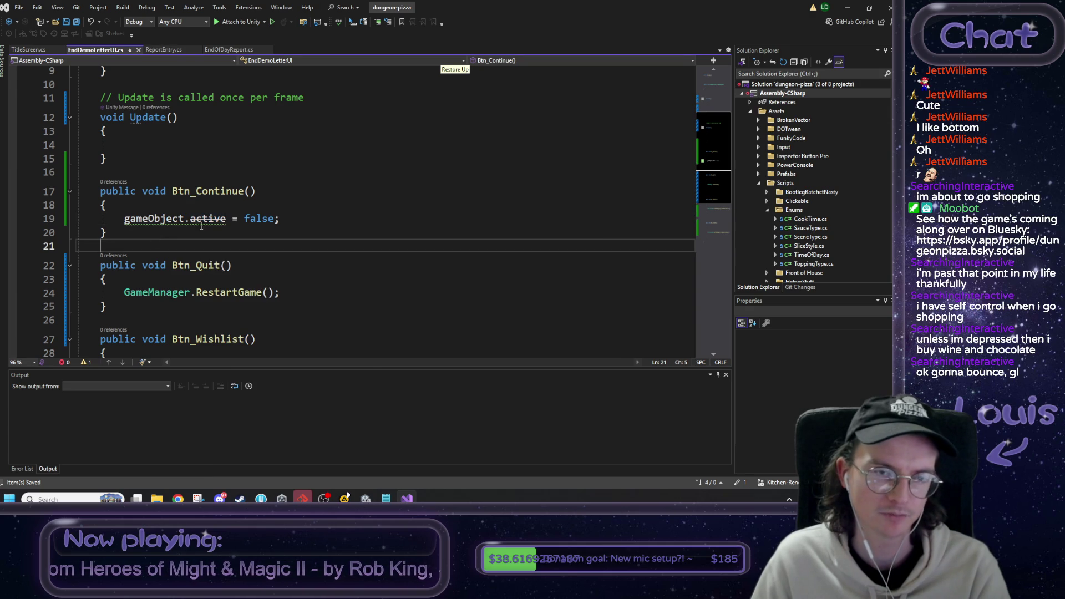
pyautogui.moveTo(211, 222)
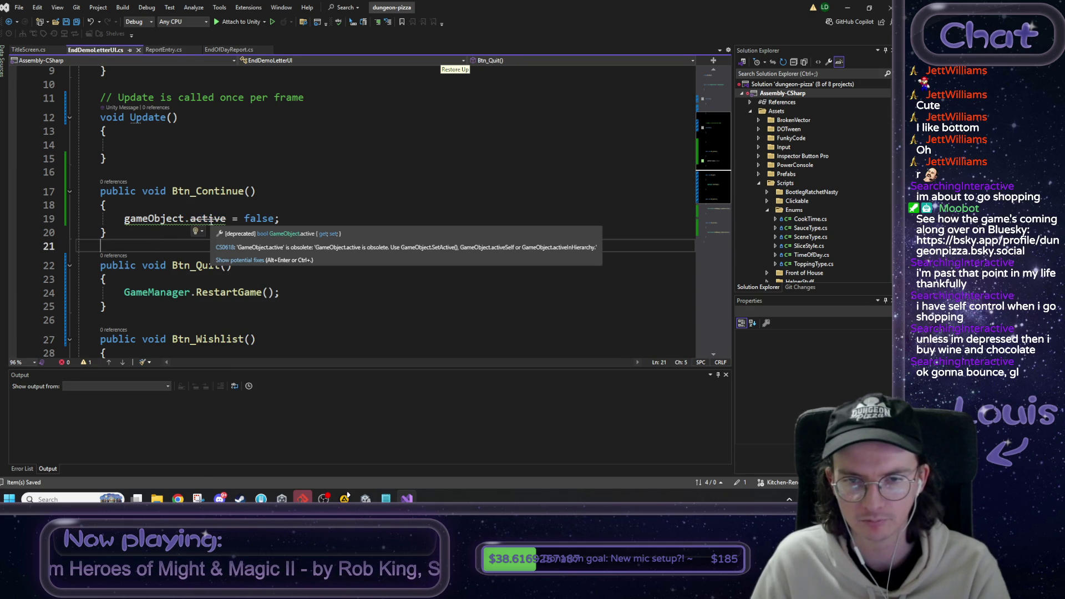
pyautogui.doubleClick(211, 220)
pyautogui.write('SetActive(')
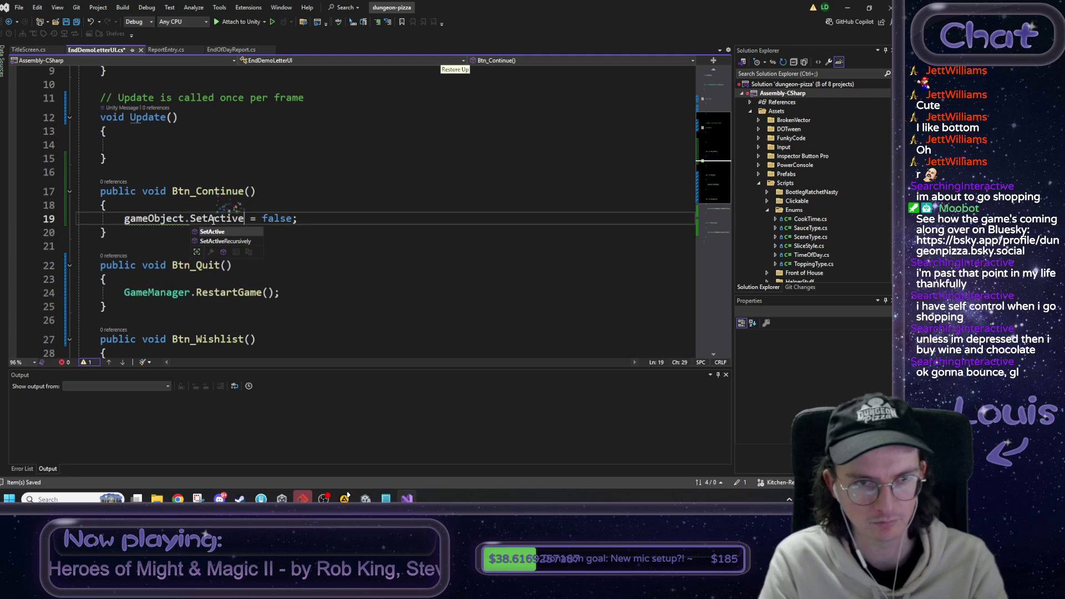
pyautogui.press('Delete')
pyautogui.press('Delete')
pyautogui.press('Delete')
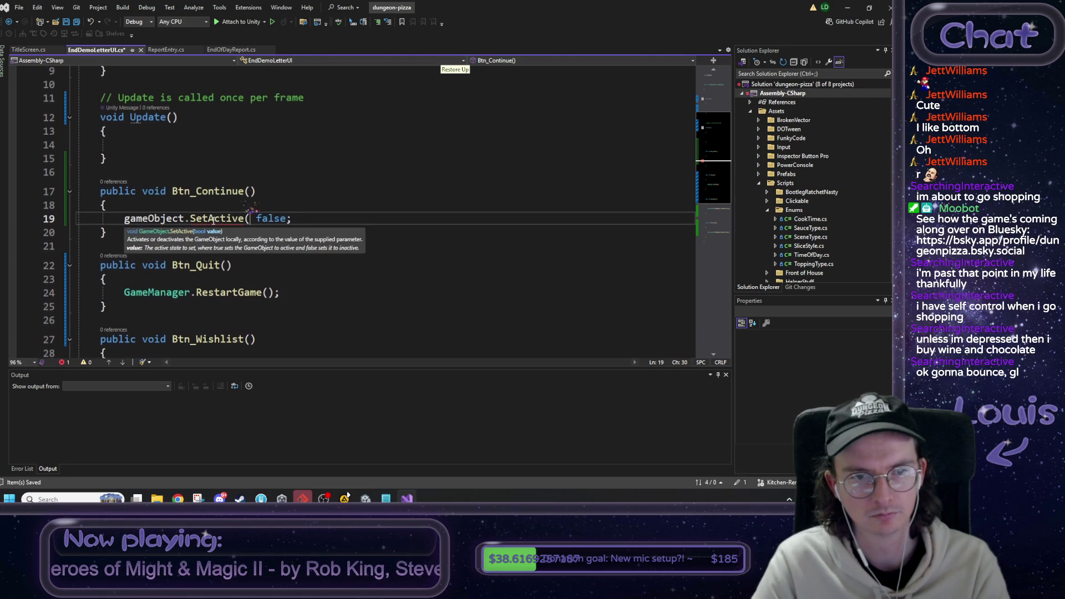
pyautogui.press('End')
pyautogui.write(')')
# Remove the accidentally duplicated line and save EndDemoLetterUI.cs.
pyautogui.hotkey('ctrl', 'd')
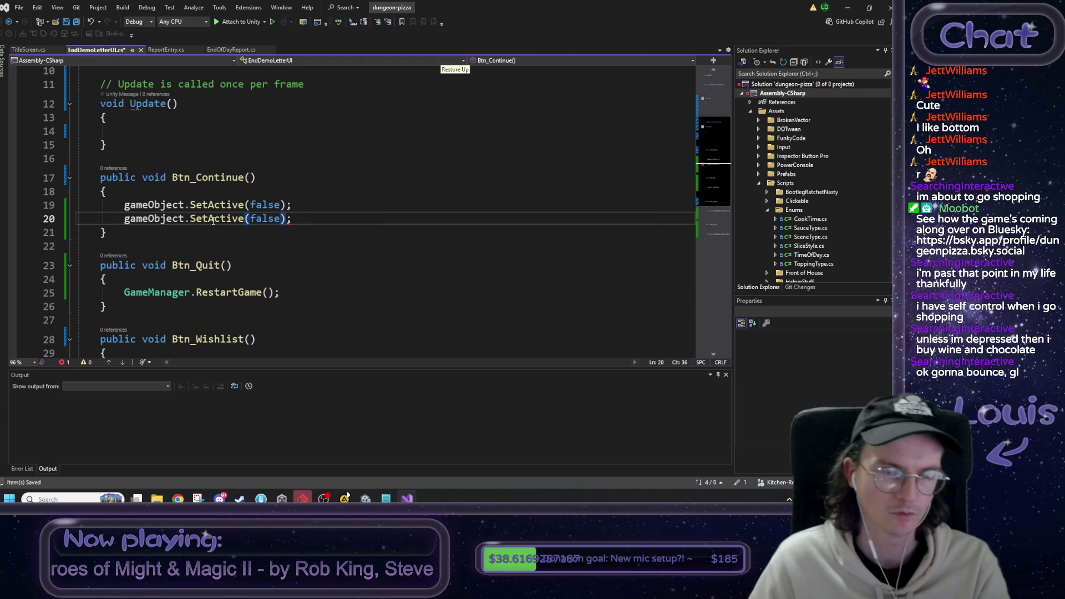
pyautogui.press('End')
pyautogui.hotkey('shift', 'Home')
pyautogui.press('BackSpace')
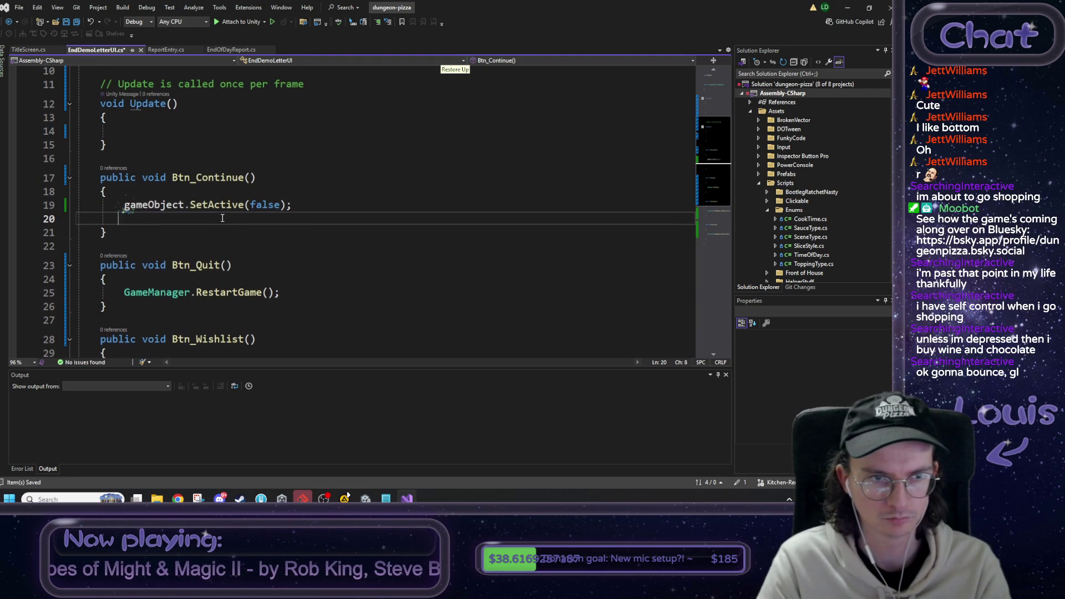
pyautogui.press('BackSpace')
pyautogui.press('BackSpace')
pyautogui.press('BackSpace')
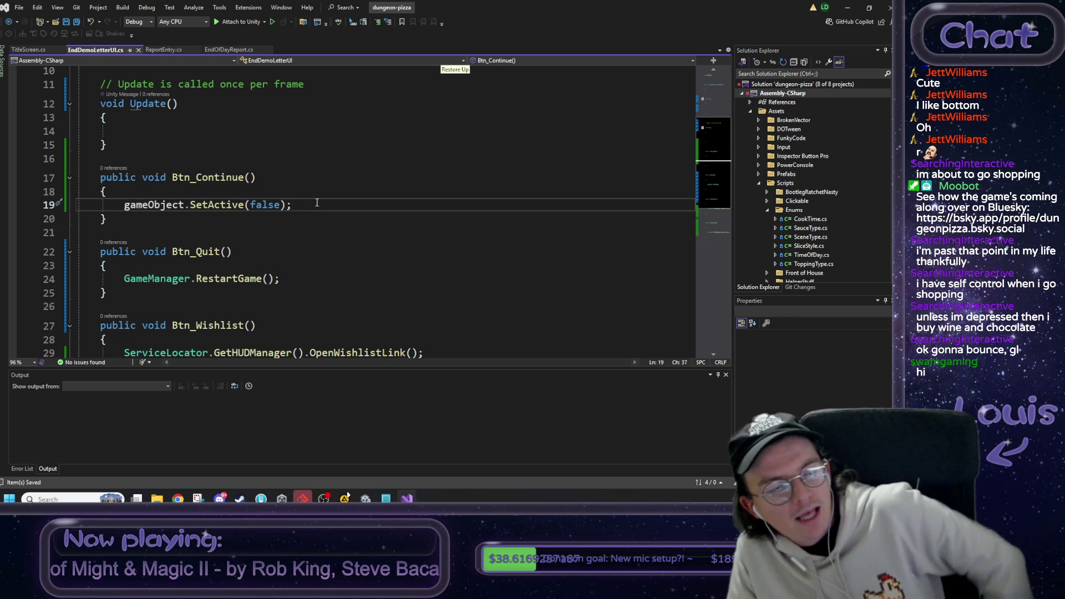
pyautogui.moveTo(240, 498)
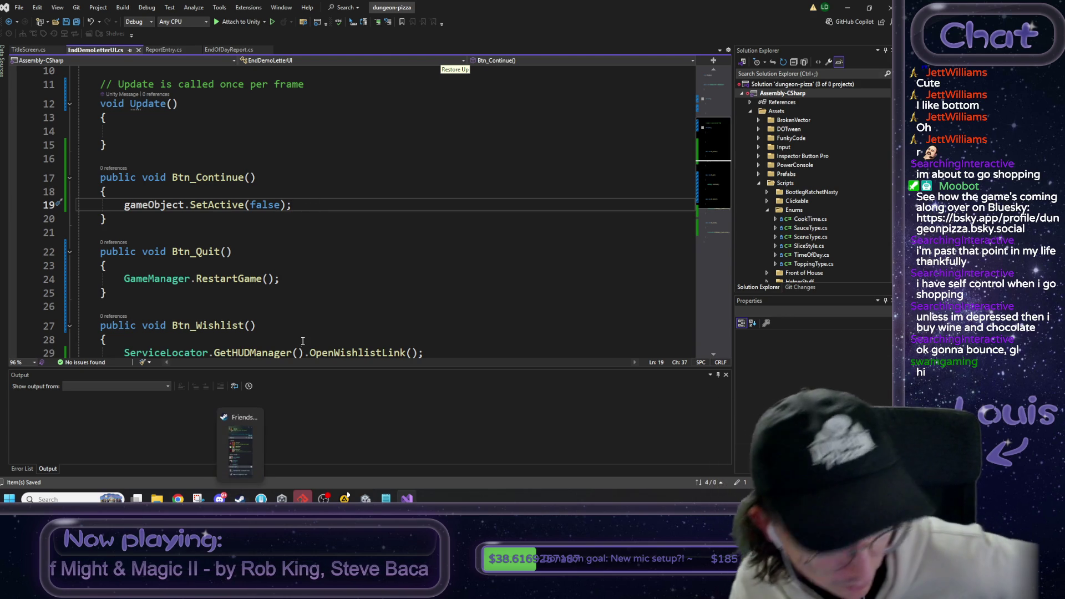
# Close the HEX to Pantone converter window and bring up the pizza slice image in Chrome.
pyautogui.moveTo(178, 498)
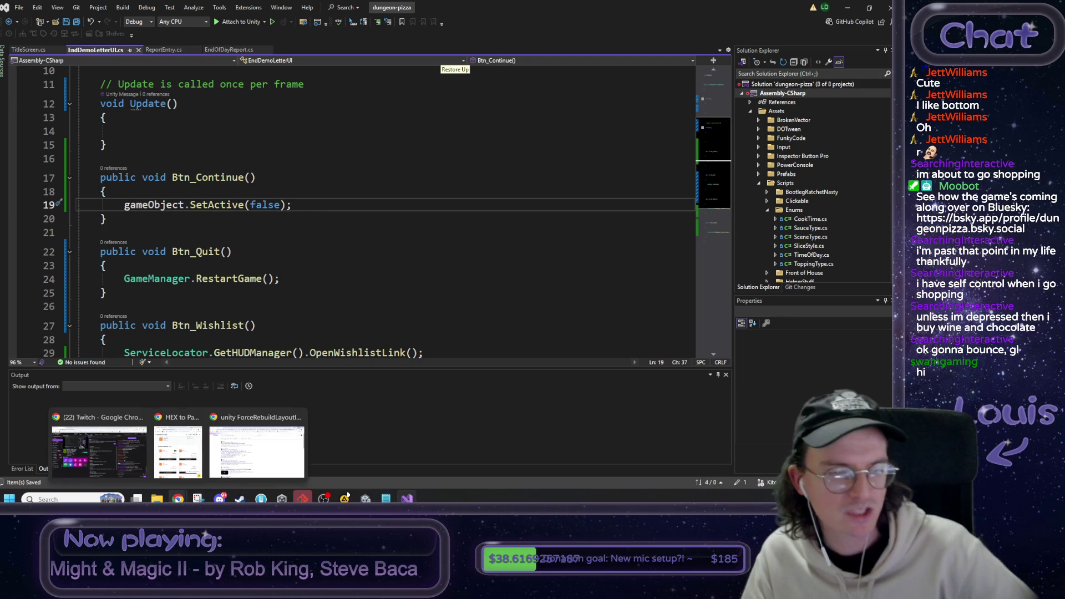
pyautogui.click(177, 449)
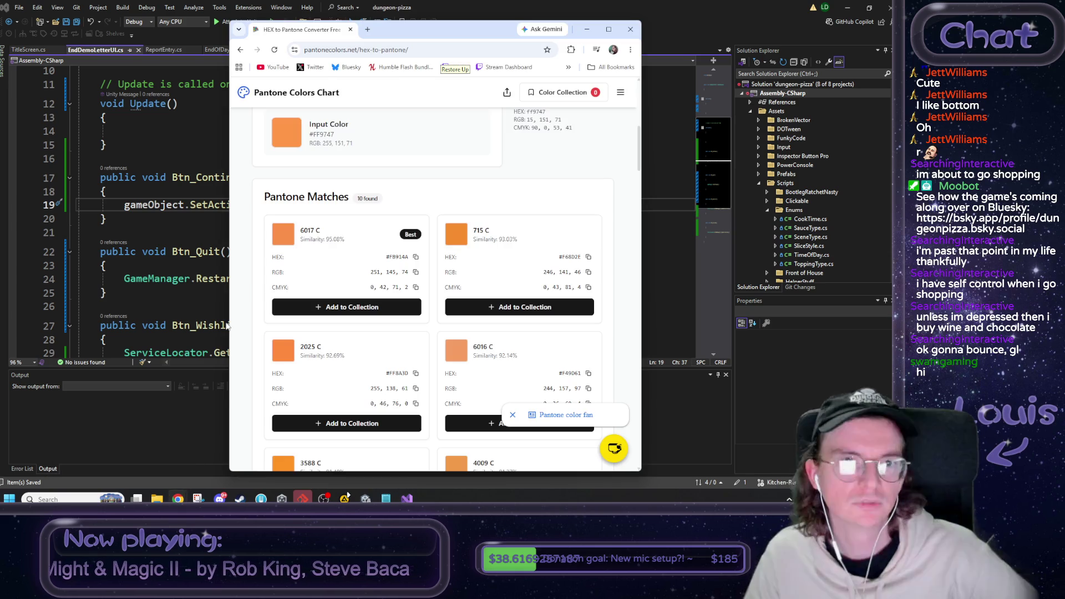
pyautogui.click(351, 30)
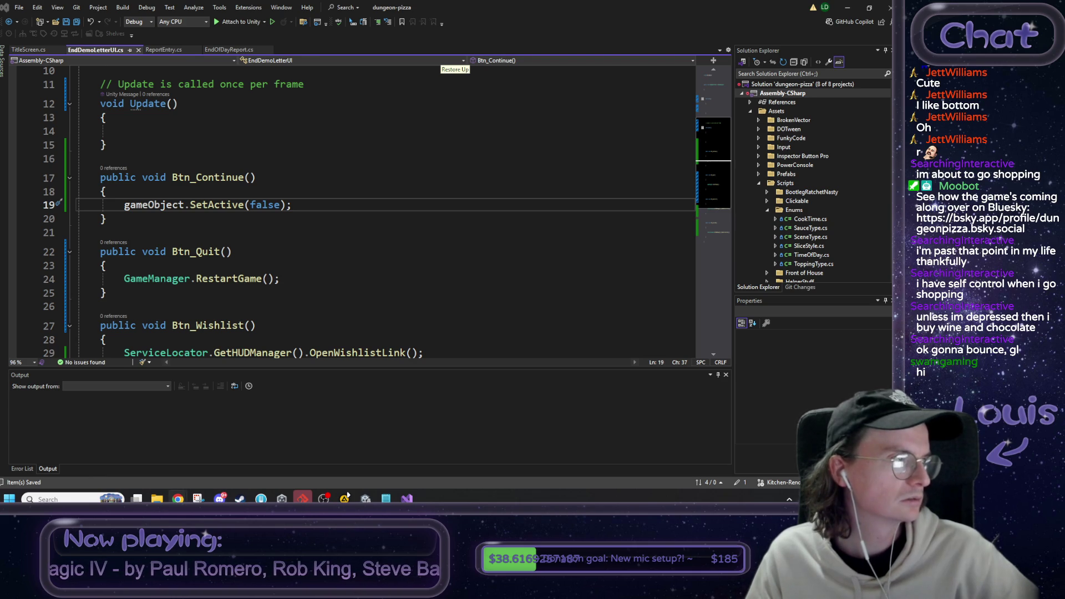
pyautogui.click(178, 499)
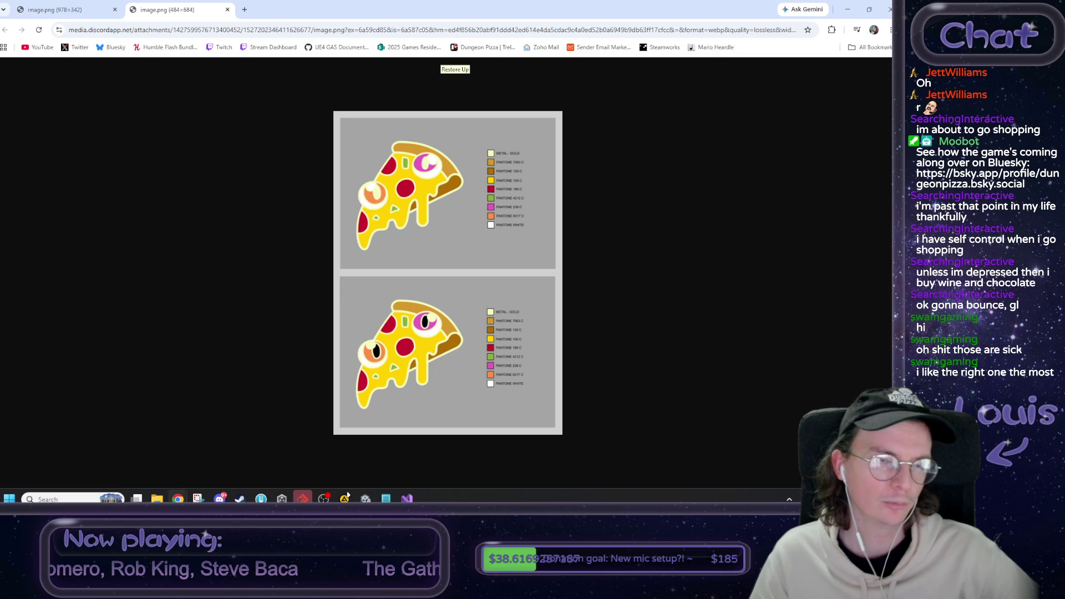
pyautogui.click(61, 9)
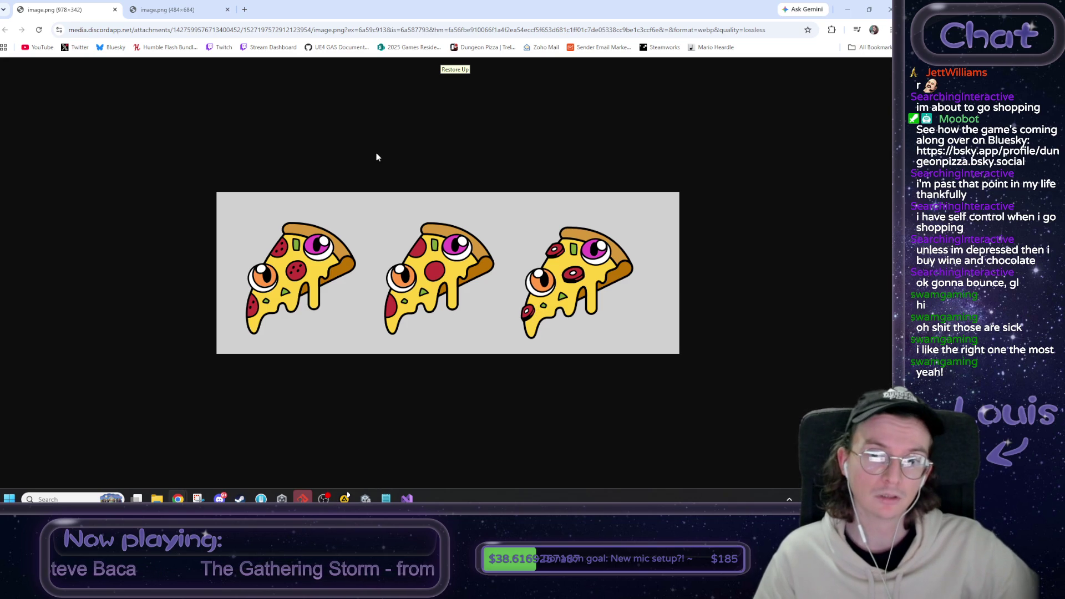
# Switch back to the image.png (484×684) tab with the two pizza designs and Pantone swatches.
pyautogui.click(173, 5)
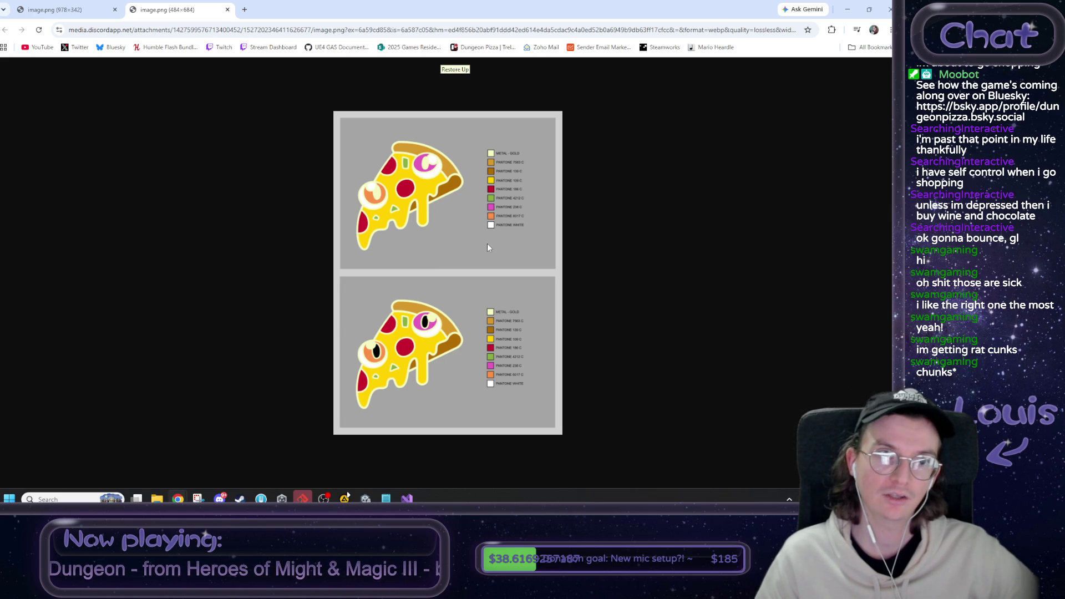
pyautogui.keyDown('ctrl'); pyautogui.scroll(1, 438, 205); pyautogui.keyUp('ctrl')
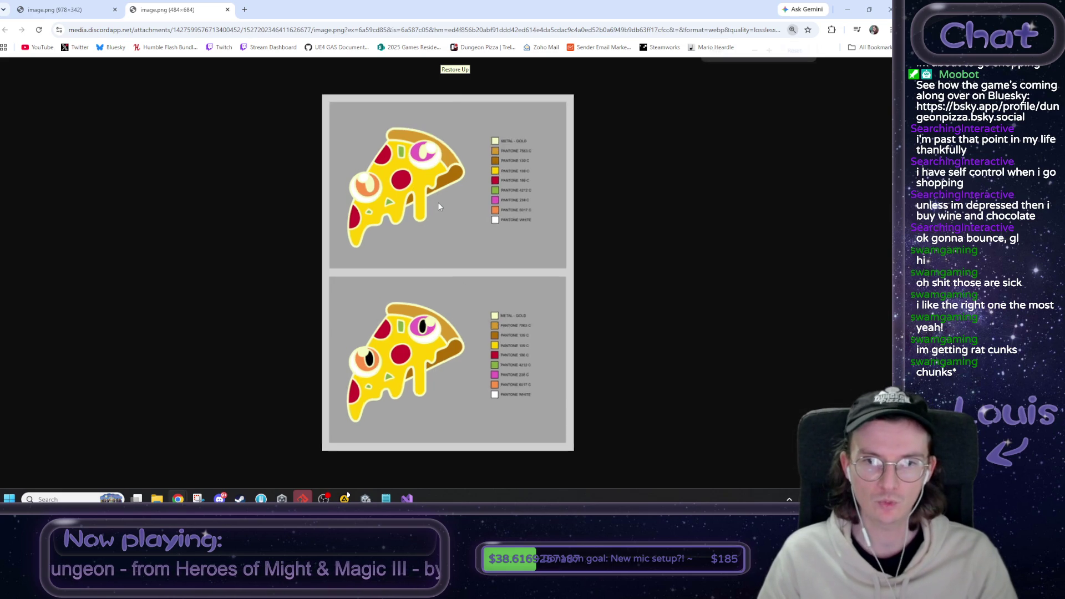
pyautogui.keyDown('ctrl'); pyautogui.scroll(2, 438, 202); pyautogui.keyUp('ctrl')
pyautogui.keyDown('ctrl'); pyautogui.scroll(-1, 434, 205); pyautogui.keyUp('ctrl')
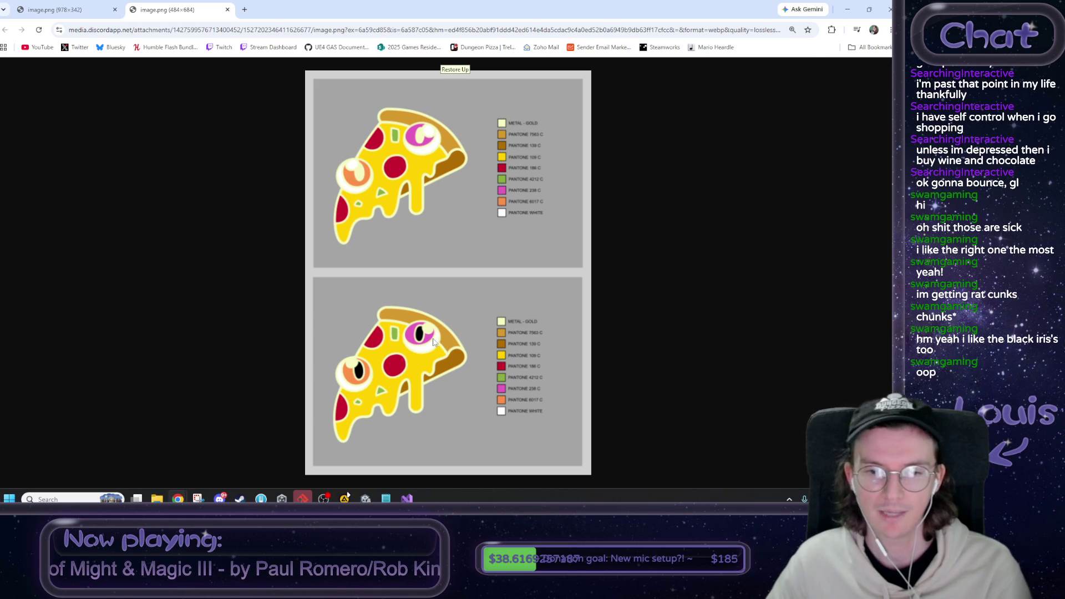
pyautogui.keyDown('ctrl'); pyautogui.scroll(2, 434, 341); pyautogui.keyUp('ctrl')
pyautogui.scroll(-2, 424, 392)
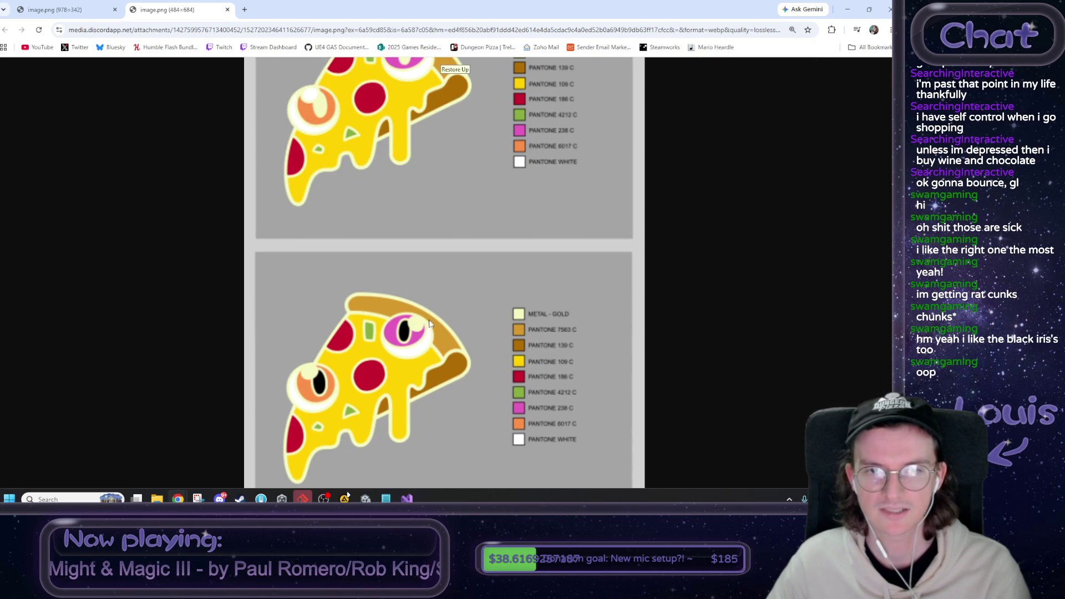
pyautogui.scroll(2, 401, 291)
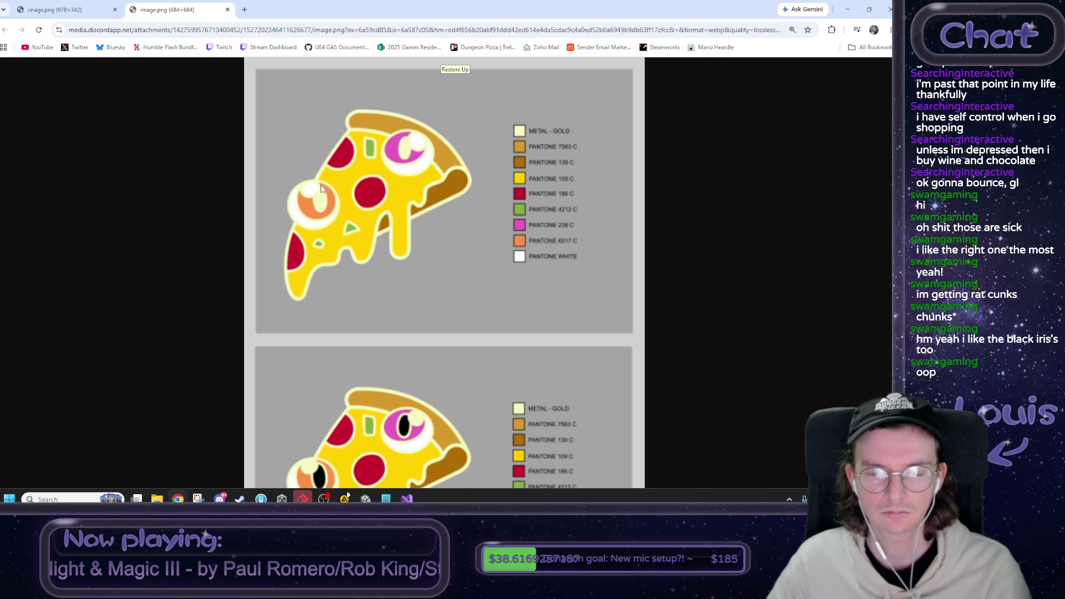
pyautogui.scroll(-2, 361, 375)
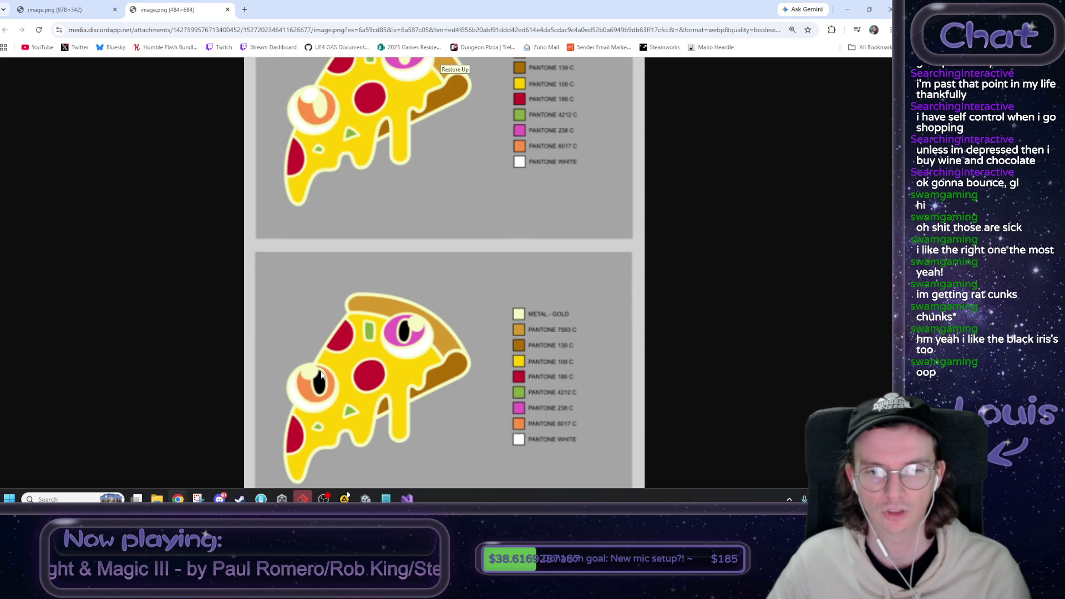
pyautogui.scroll(1, 417, 393)
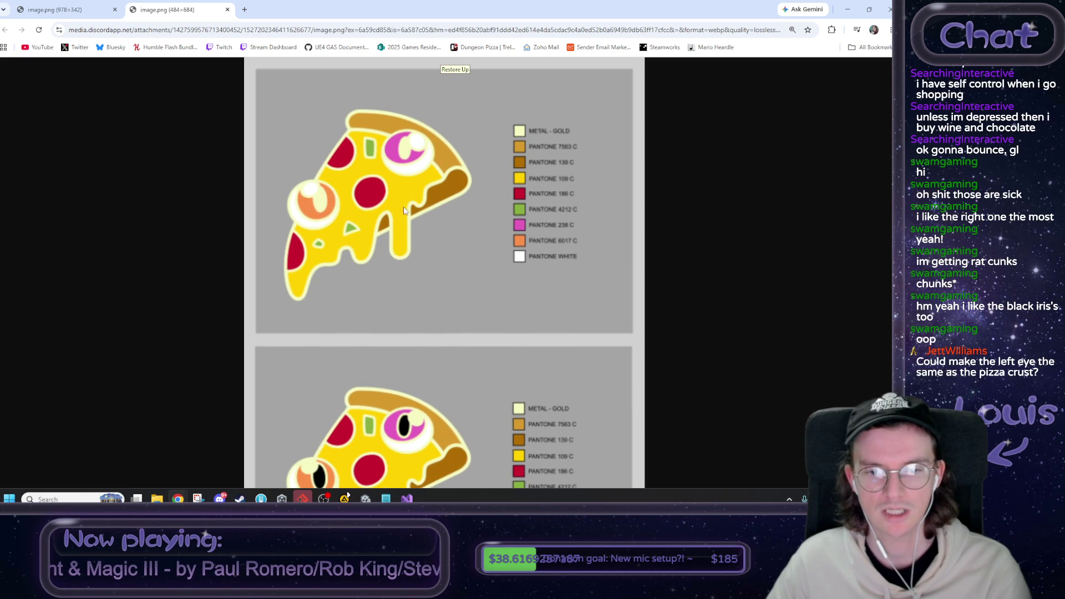
pyautogui.keyDown('ctrl'); pyautogui.scroll(-3, 440, 302); pyautogui.keyUp('ctrl')
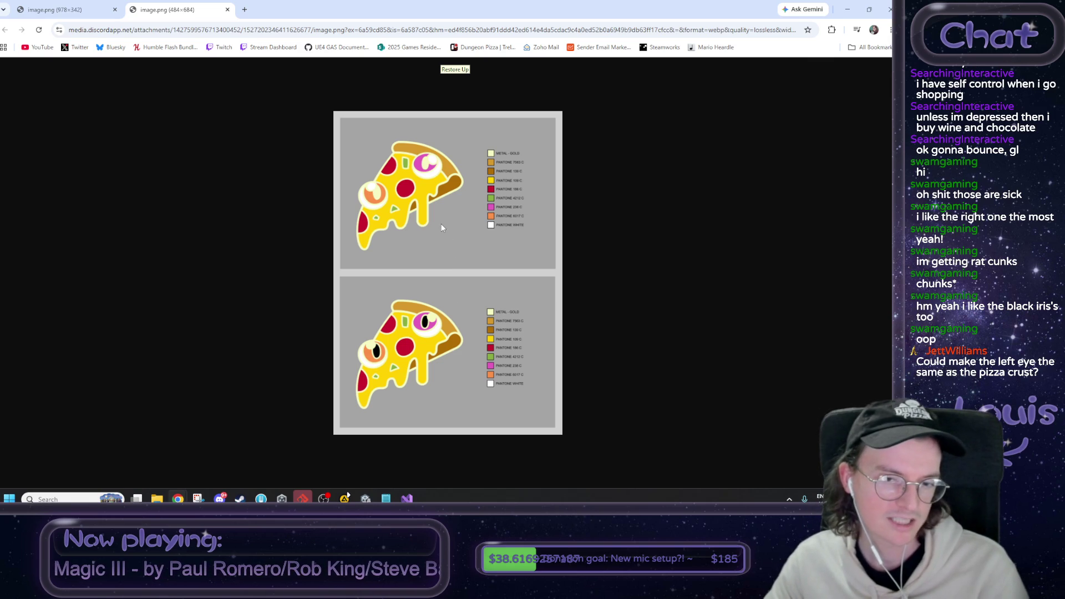
pyautogui.keyDown('ctrl'); pyautogui.scroll(2, 416, 297); pyautogui.keyUp('ctrl')
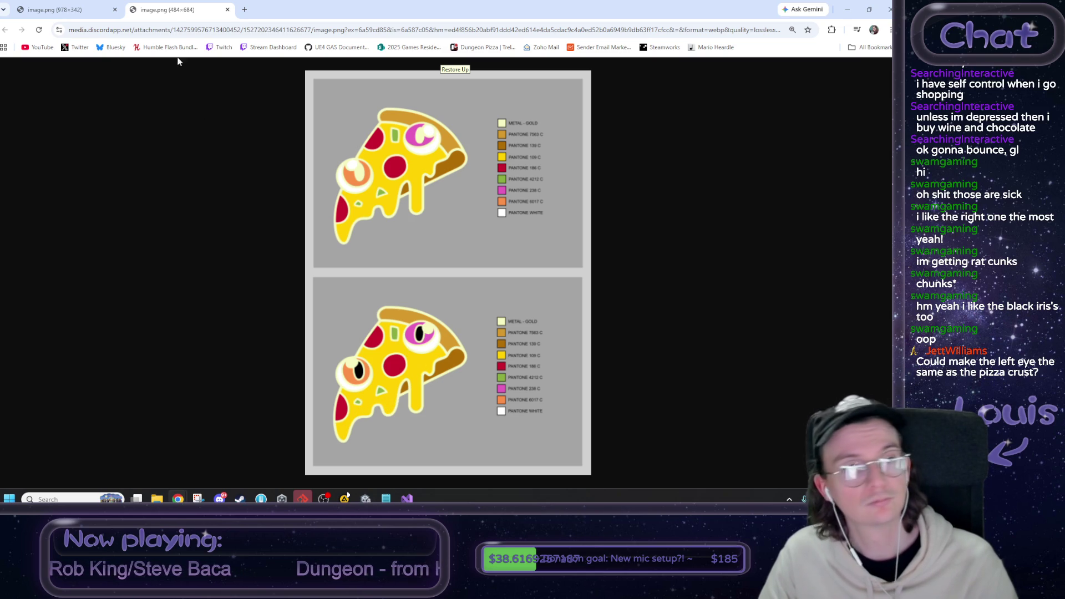
# Close both pizza image tabs, leaving Chrome.
pyautogui.middleClick(150, 7)
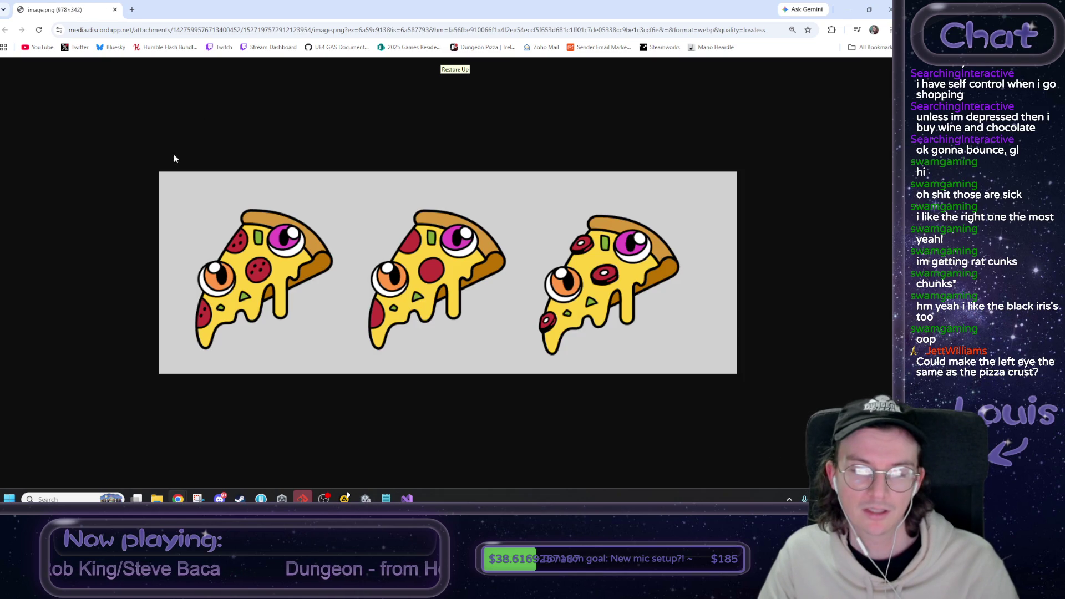
pyautogui.middleClick(81, 13)
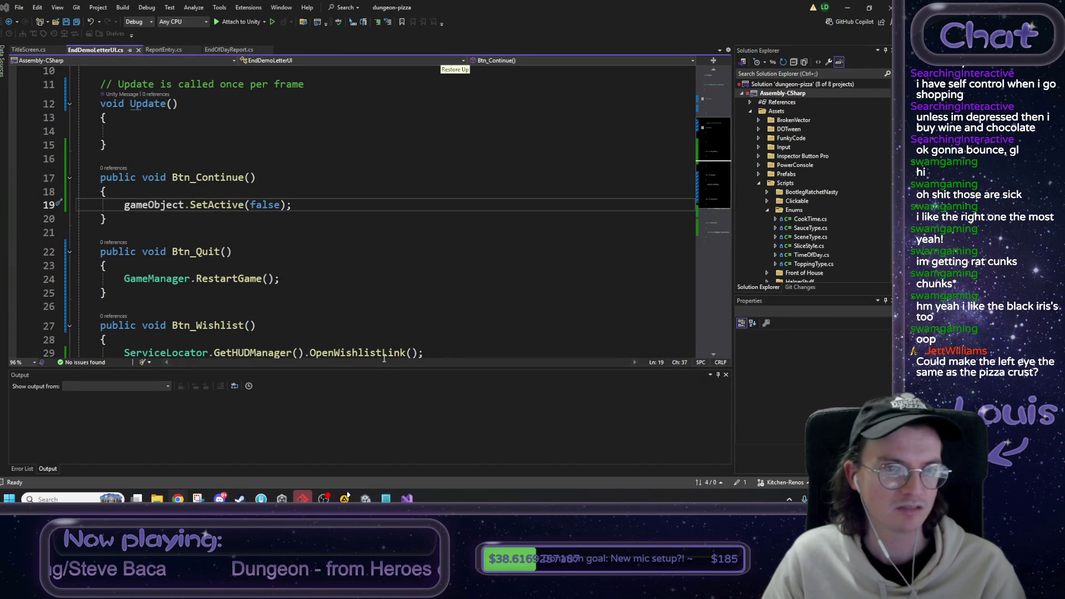
pyautogui.click(386, 498)
# Check the Notepad to-do list, then minimize Visual Studio and bring Unity forward.
pyautogui.click(380, 209)
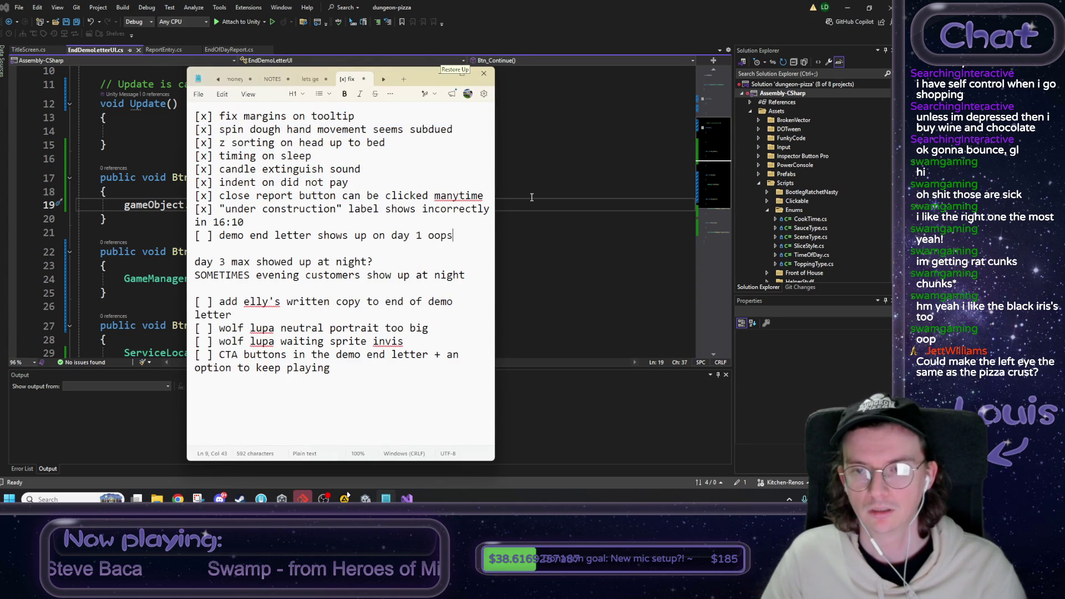
pyautogui.click(571, 178)
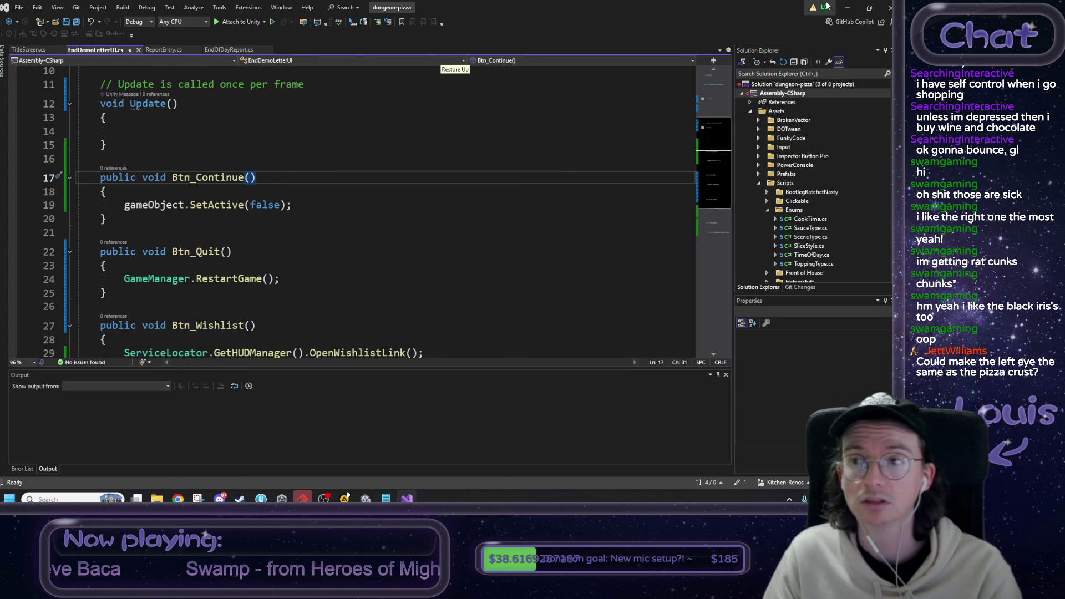
pyautogui.click(847, 8)
pyautogui.click(493, 33)
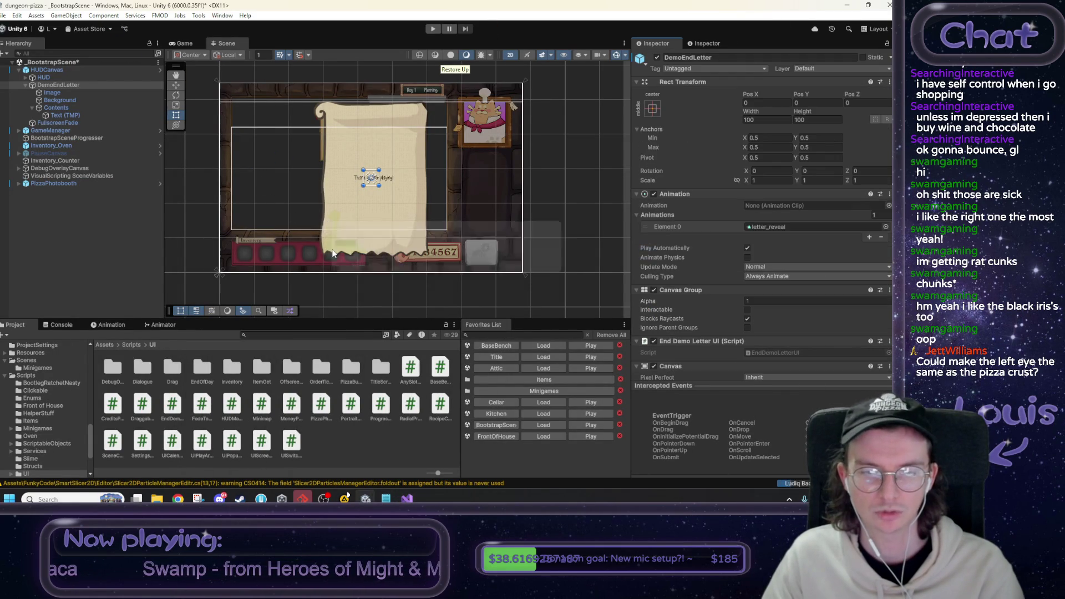
# Load the Title scene without saving and expand Canvas_TitleScreen to view its panels.
pyautogui.click(544, 358)
pyautogui.click(475, 269)
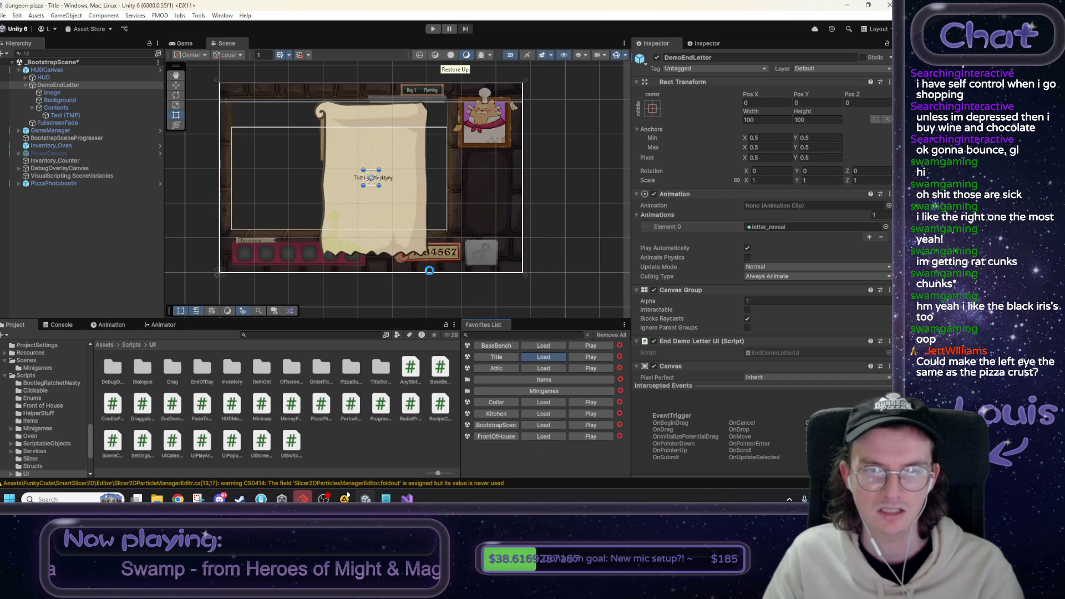
pyautogui.click(50, 85)
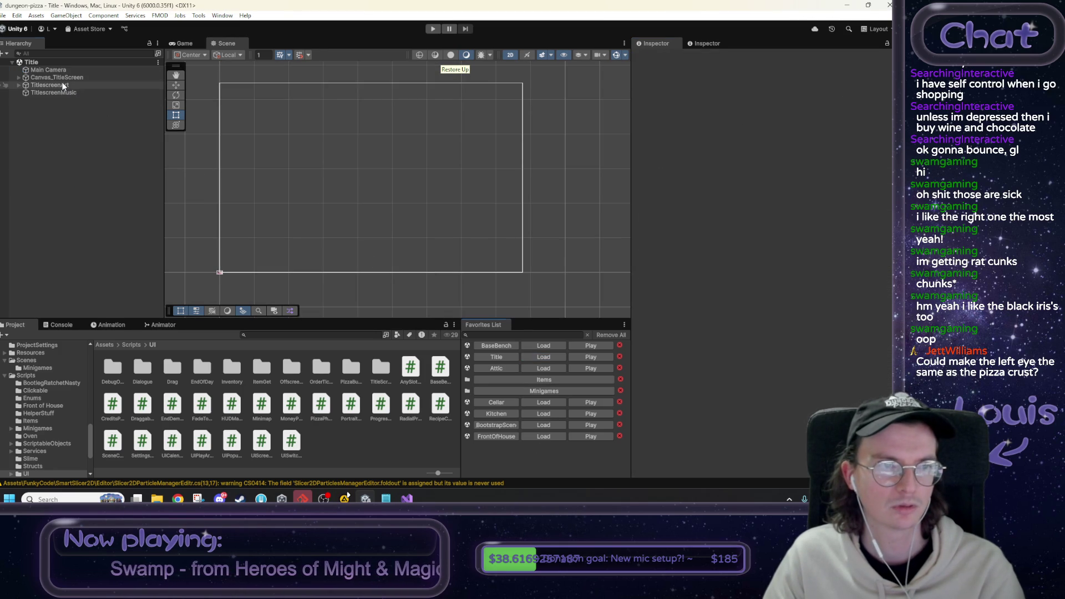
pyautogui.click(19, 78)
pyautogui.click(42, 77)
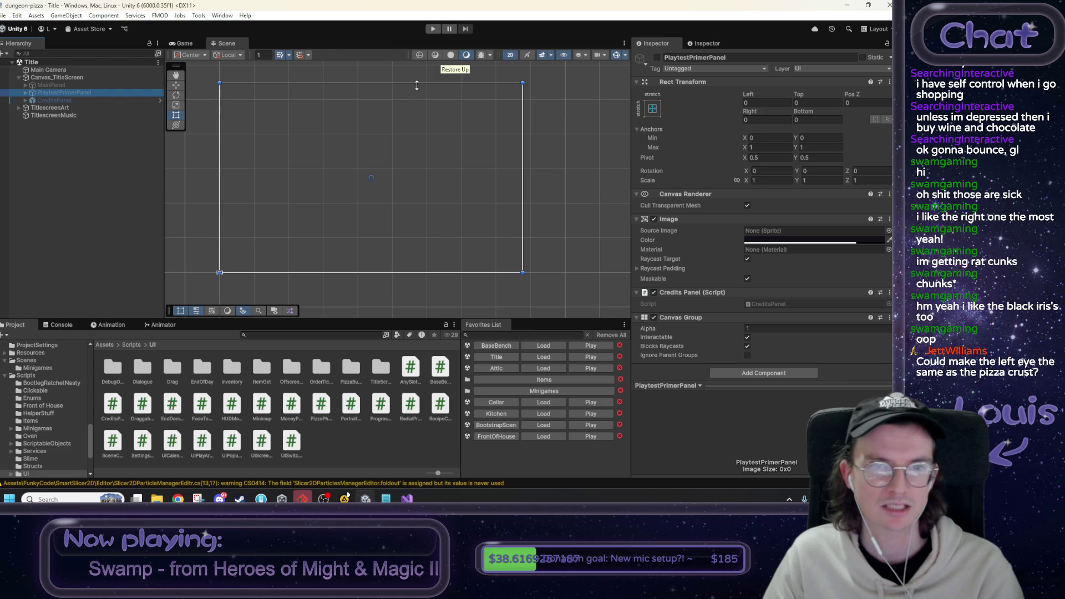
pyautogui.click(654, 57)
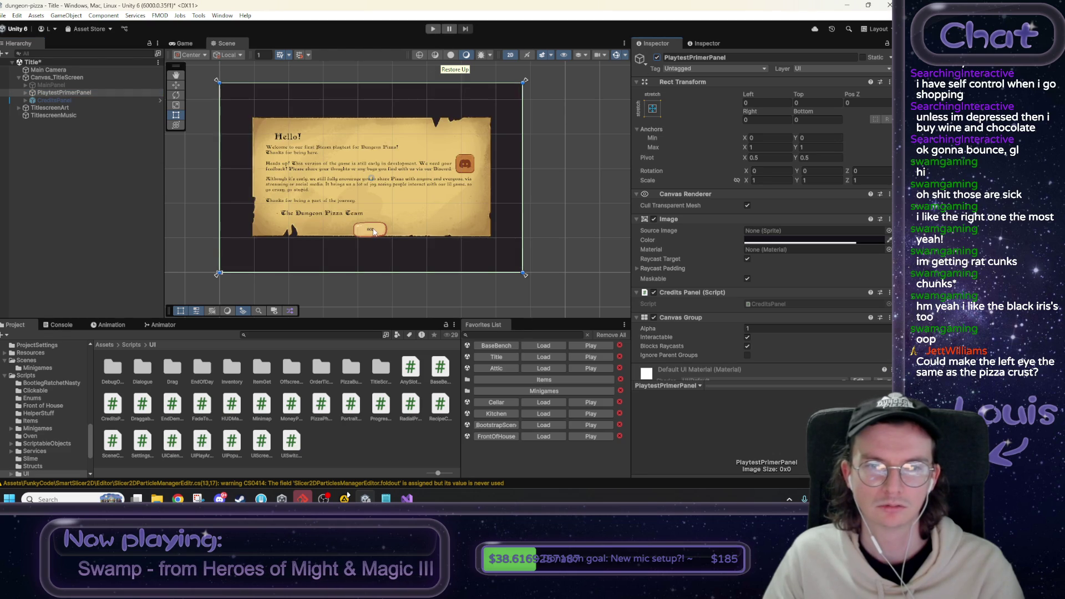
pyautogui.click(371, 230)
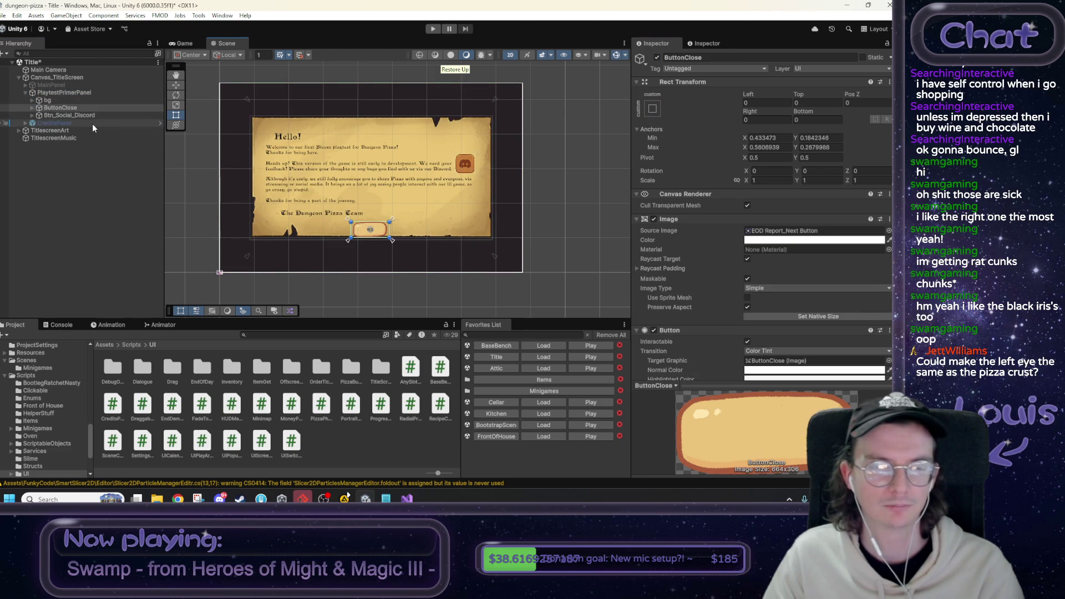
pyautogui.keyDown('ctrl'); pyautogui.click(77, 115); pyautogui.keyUp('ctrl')
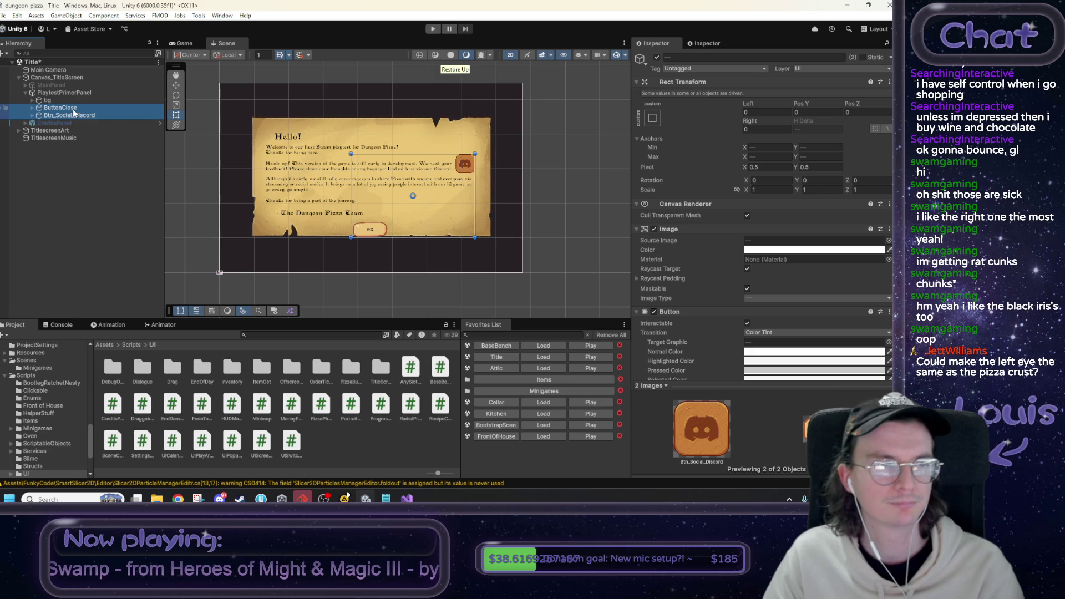
pyautogui.click(127, 93)
pyautogui.click(657, 57)
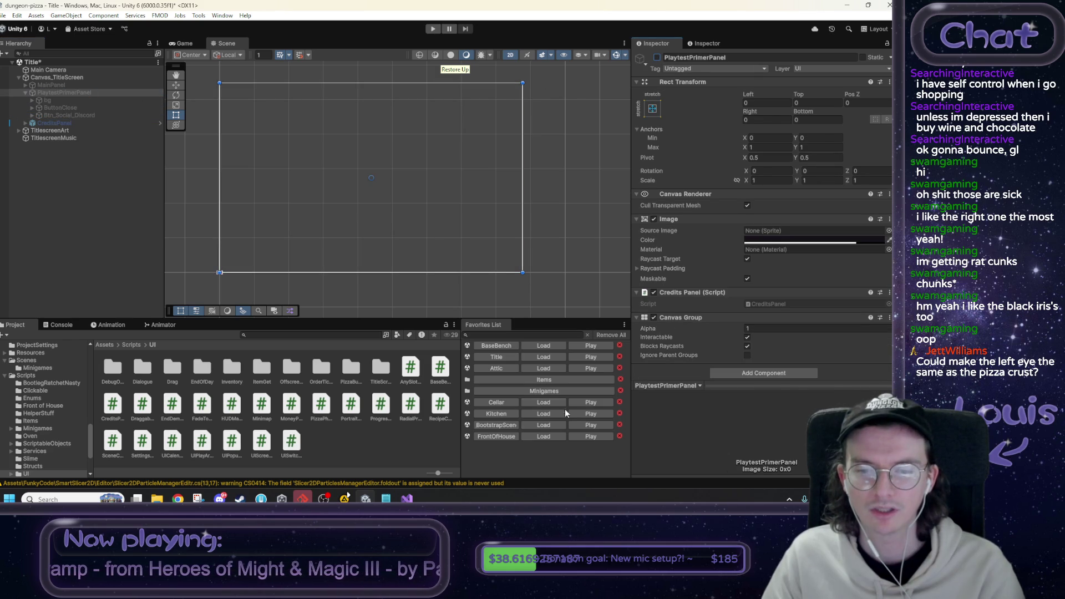
pyautogui.click(539, 427)
# Open BootstrapScene without saving and expand DemoEndLetter down to its Contents group.
pyautogui.click(476, 268)
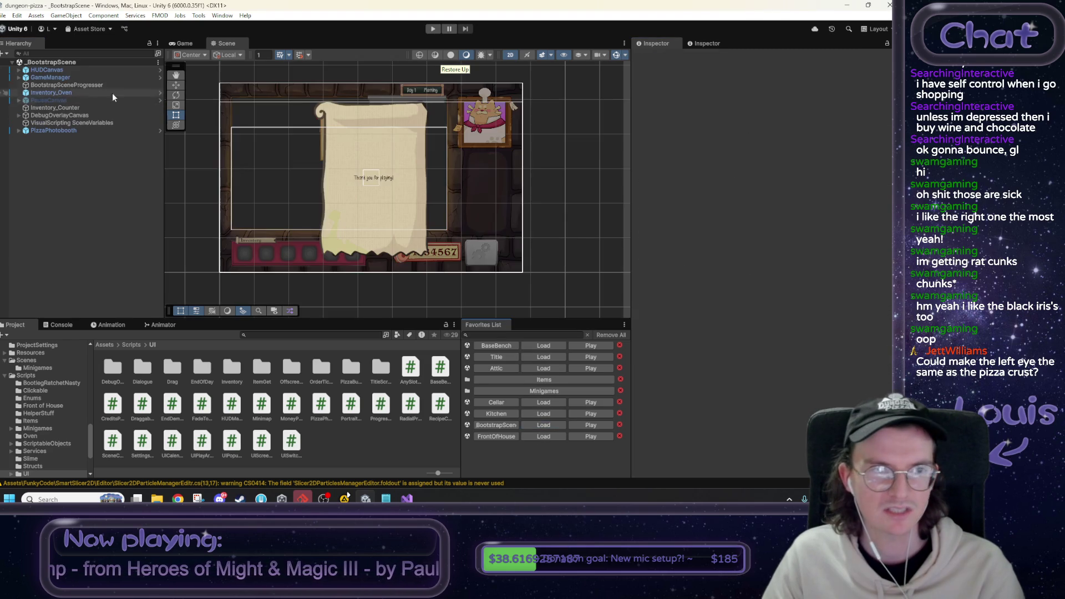
pyautogui.click(348, 175)
pyautogui.click(348, 175)
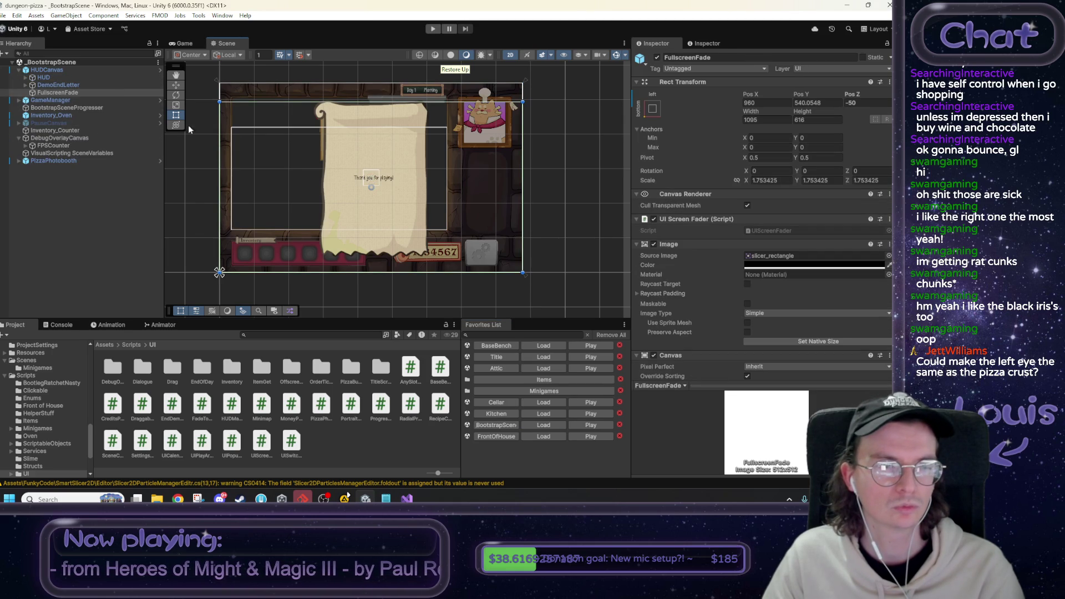
pyautogui.click(26, 85)
pyautogui.click(48, 85)
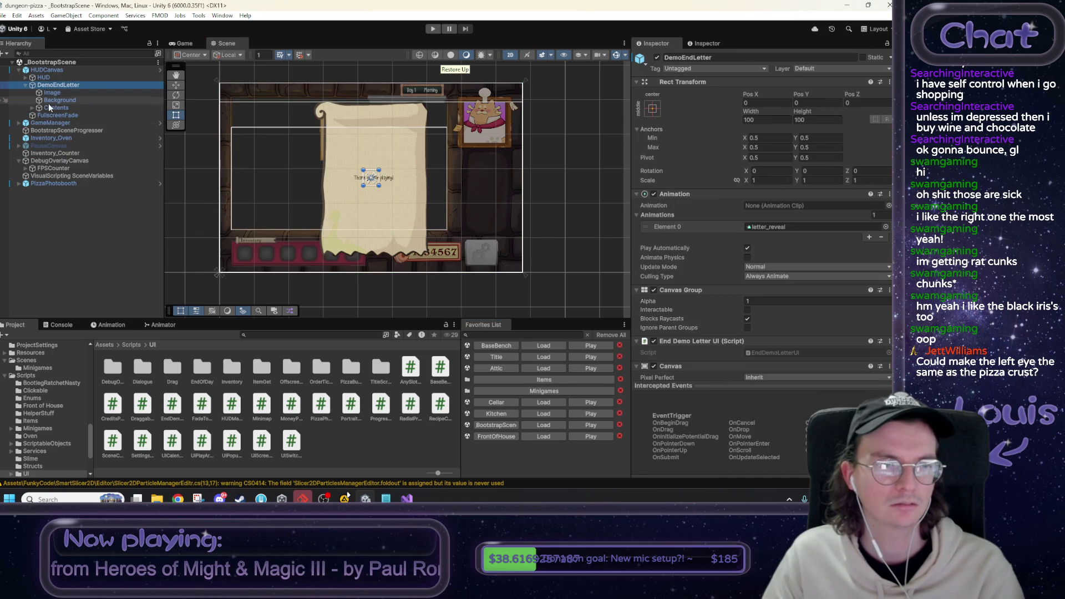
pyautogui.click(32, 108)
pyautogui.click(52, 107)
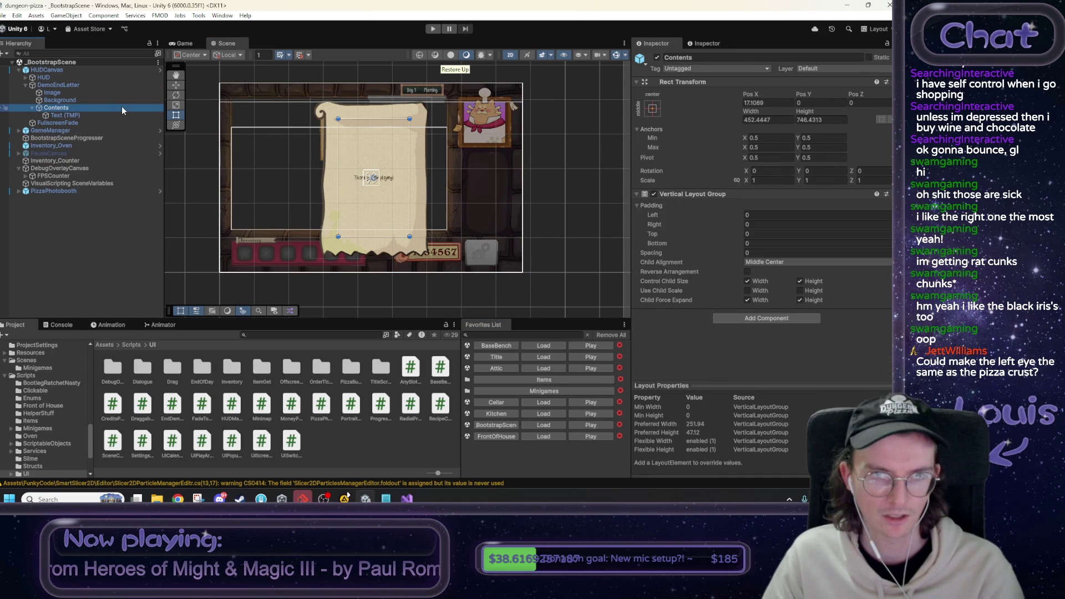
# Paste the ButtonClose and Btn_Social_Discord buttons into DemoEndLetter.
pyautogui.hotkey('ctrl', 'shift', 'v')
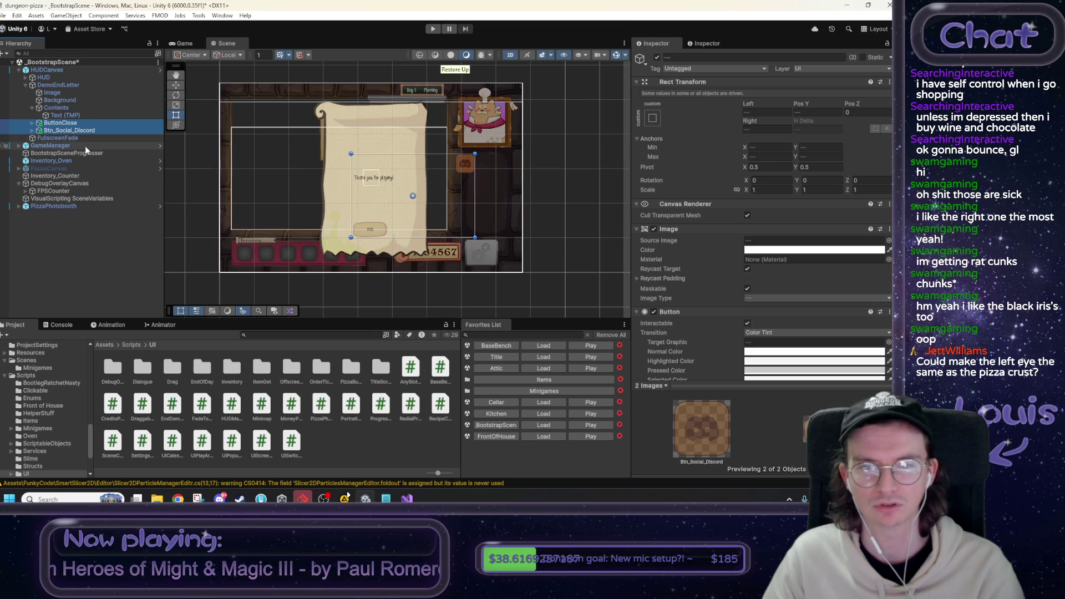
pyautogui.scroll(2, 380, 194)
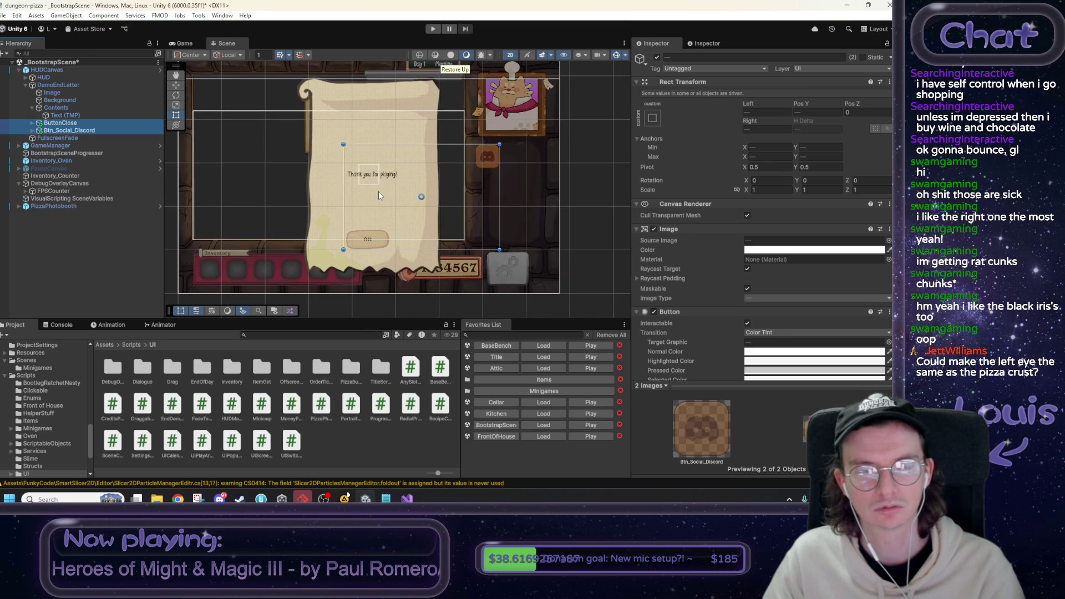
pyautogui.moveTo(55, 122); pyautogui.dragTo(58, 107)
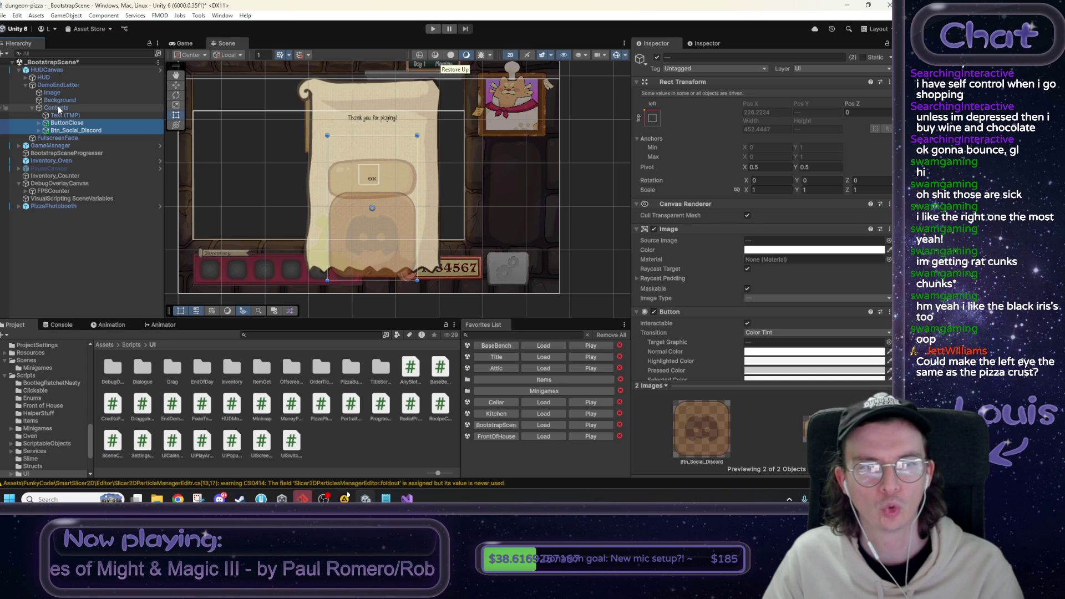
pyautogui.hotkey('ctrl', 'z')
# Remove the Vertical Layout Group component from Contents.
pyautogui.click(58, 108)
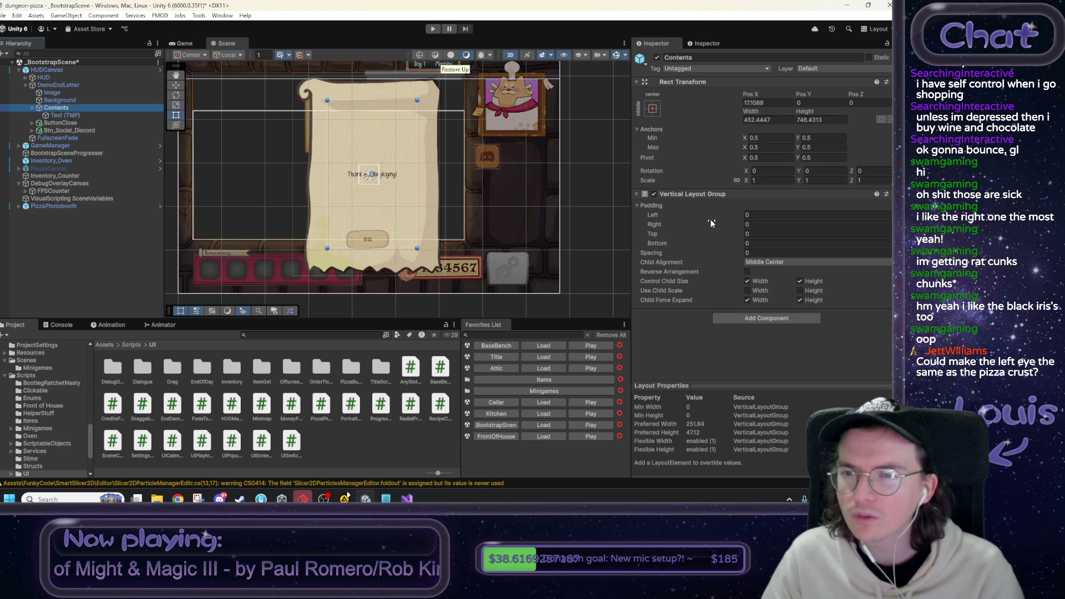
pyautogui.rightClick(704, 194)
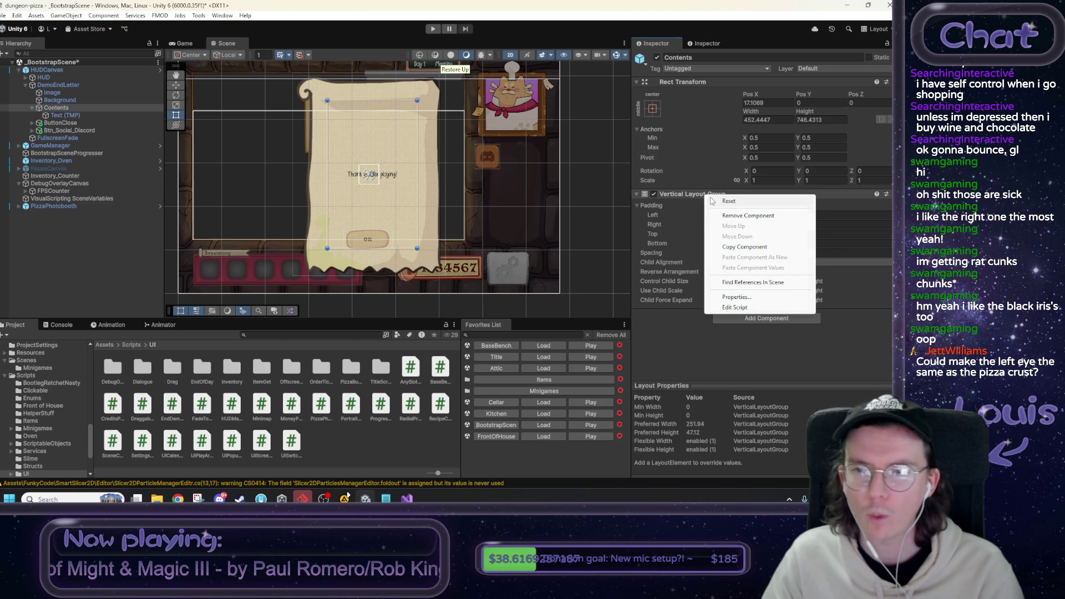
pyautogui.click(737, 211)
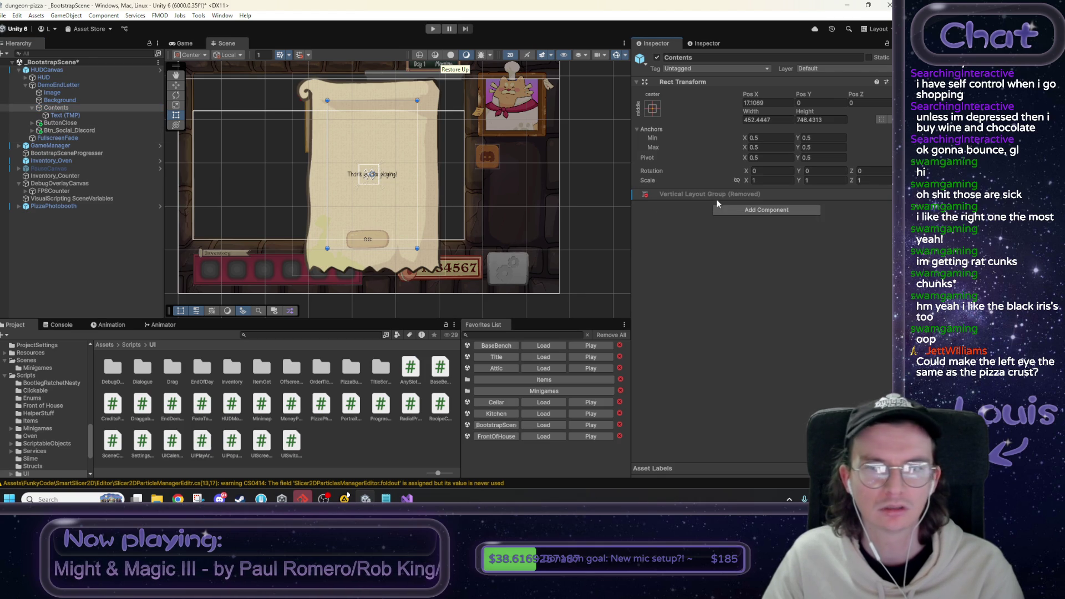
# Drag ButtonClose and Btn_Social_Discord together into the Contents object.
pyautogui.click(82, 123)
pyautogui.keyDown('shift'); pyautogui.click(78, 129); pyautogui.keyUp('shift')
pyautogui.moveTo(62, 122); pyautogui.dragTo(61, 108)
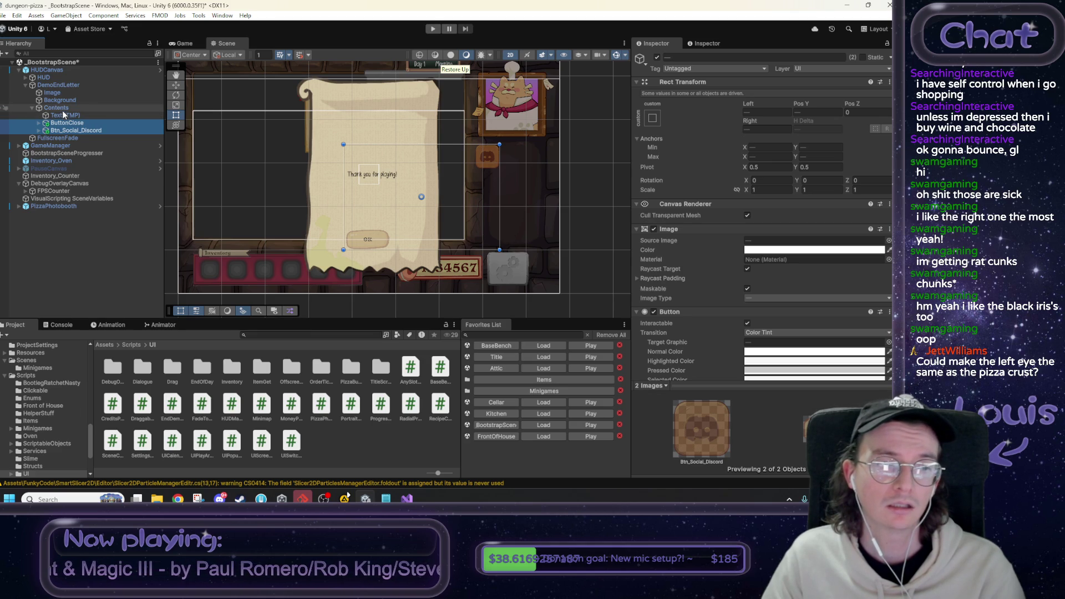
# Inspect ButtonClose, then the letter's Text (TMP), Contents and Background objects.
pyautogui.click(69, 123)
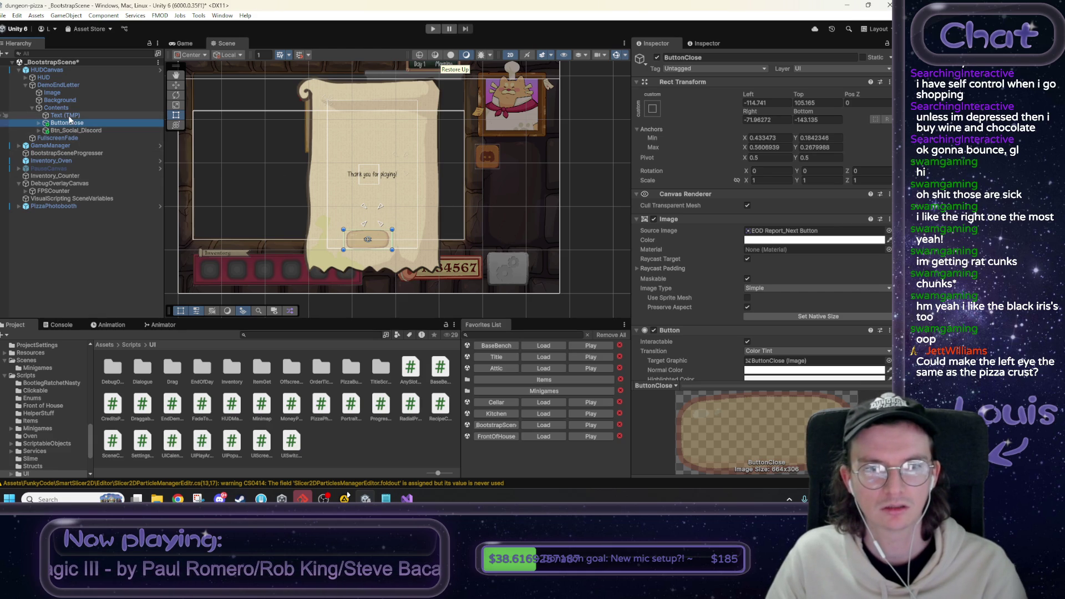
pyautogui.click(66, 122)
pyautogui.scroll(-10, 753, 265)
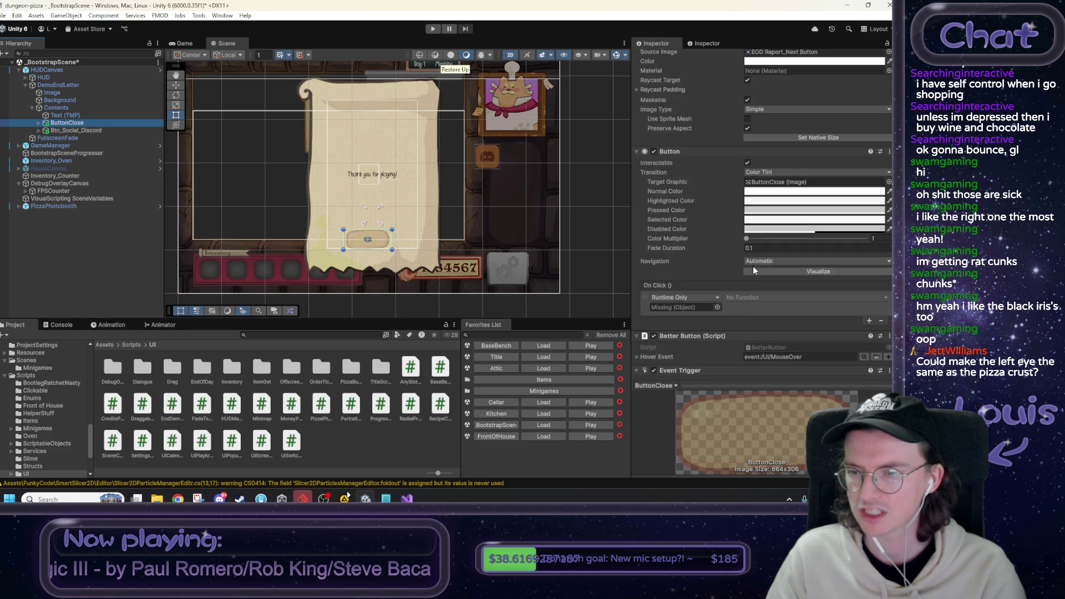
pyautogui.scroll(5, 763, 300)
pyautogui.click(58, 115)
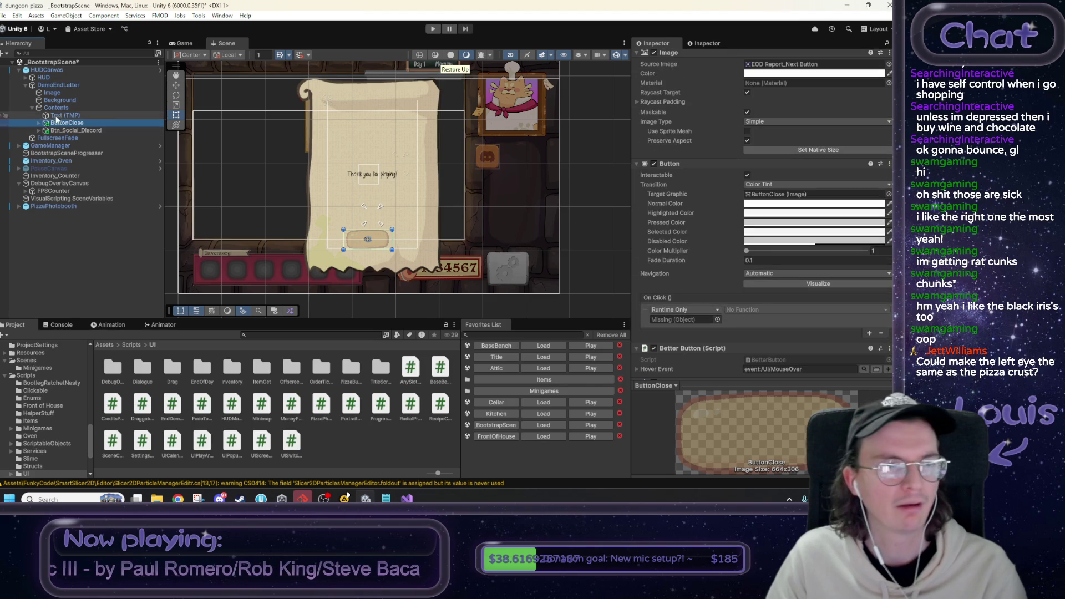
pyautogui.click(57, 108)
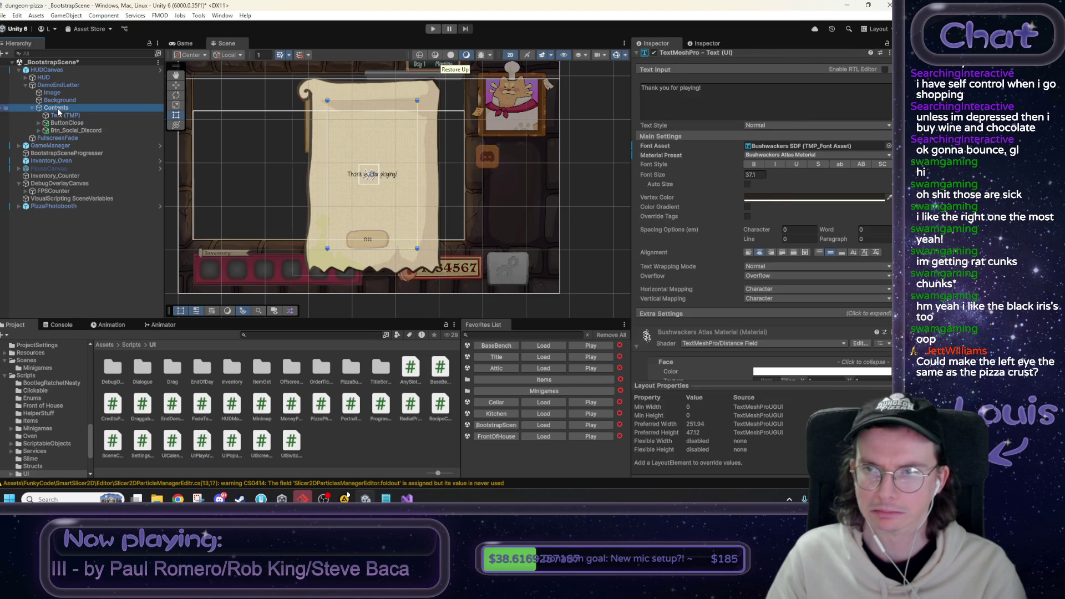
pyautogui.click(60, 100)
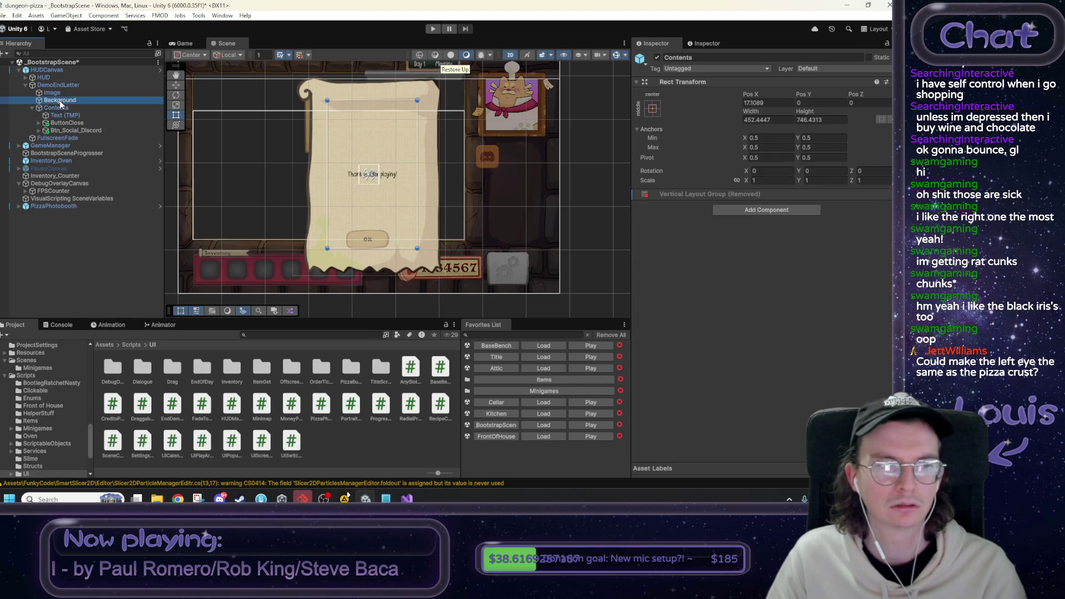
pyautogui.click(56, 107)
# Frame the OK button in the Scene view, inspect the Discord button, and recentre the letter.
pyautogui.doubleClick(65, 123)
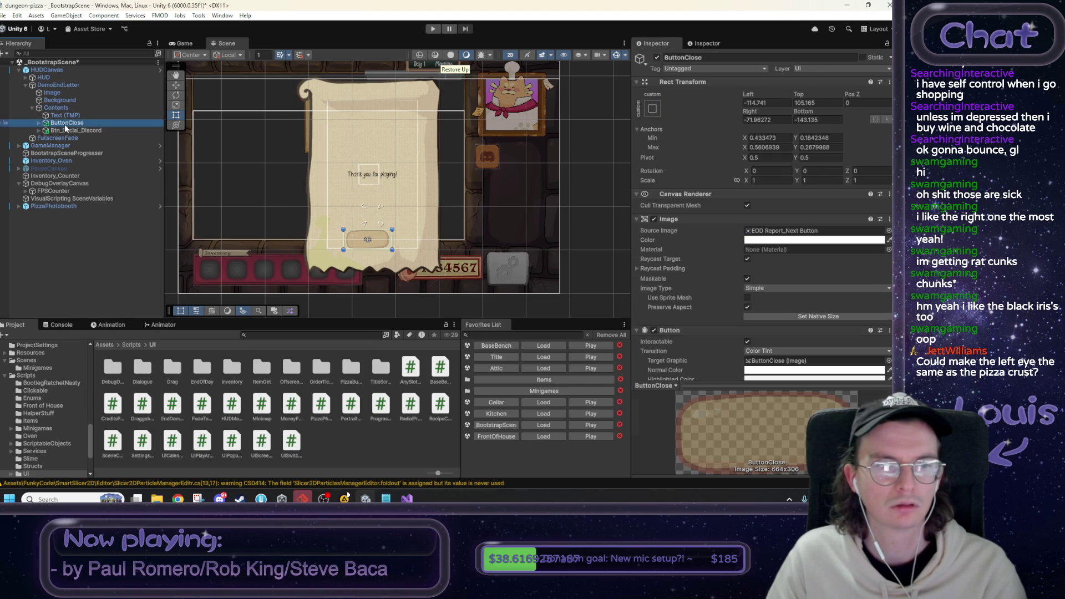
pyautogui.scroll(-6, 408, 178)
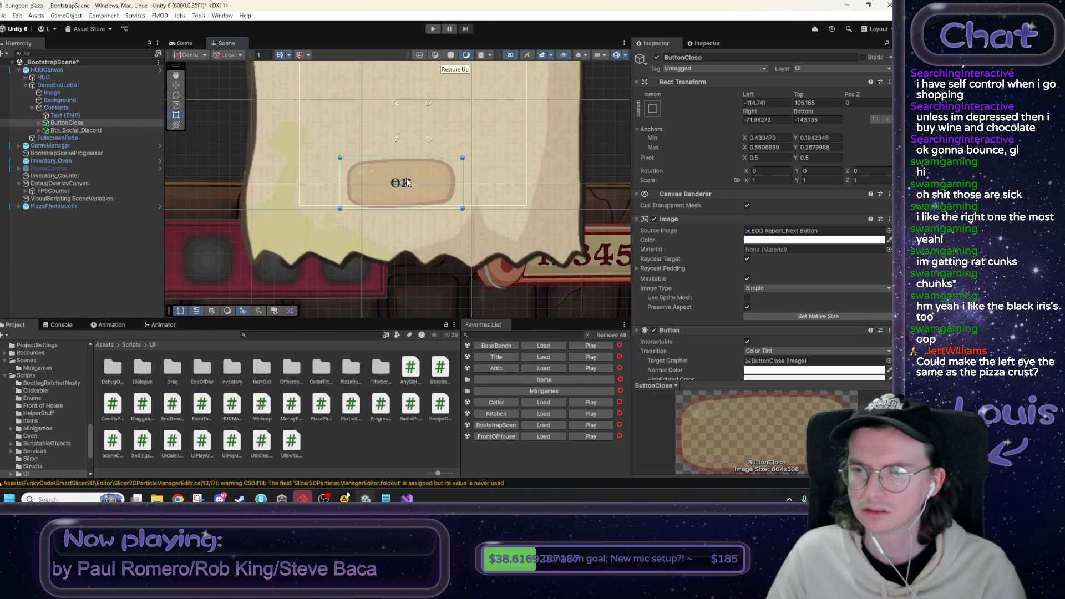
pyautogui.scroll(-10, 833, 238)
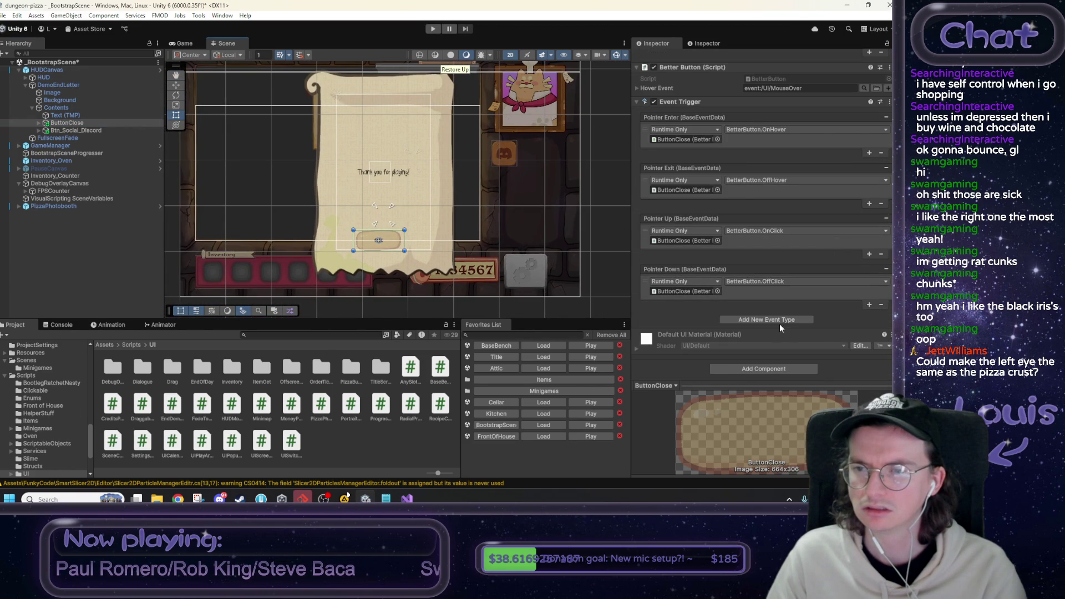
pyautogui.scroll(5, 780, 324)
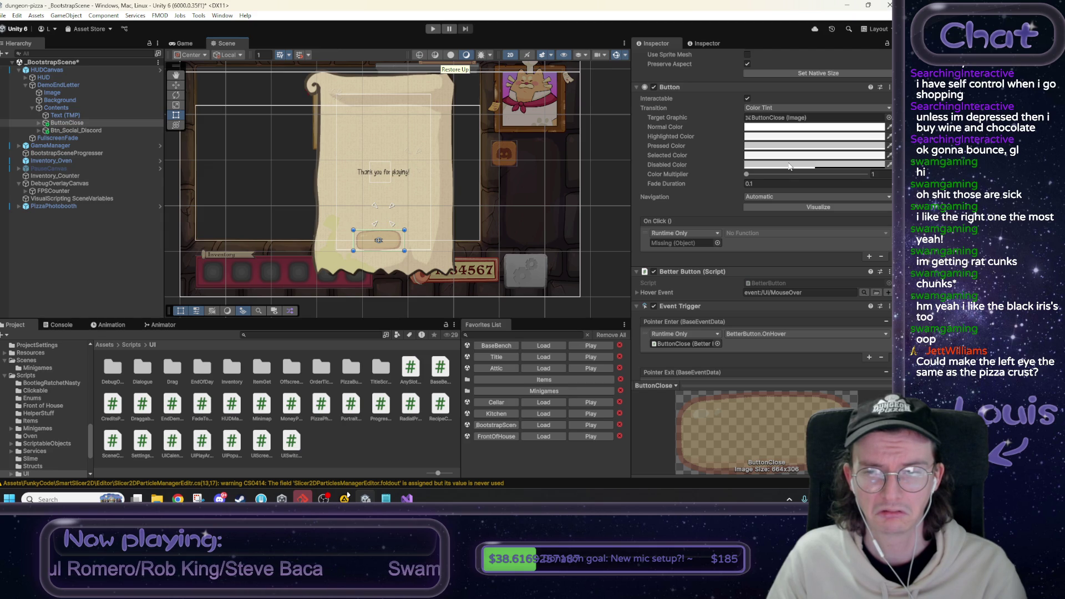
pyautogui.click(76, 130)
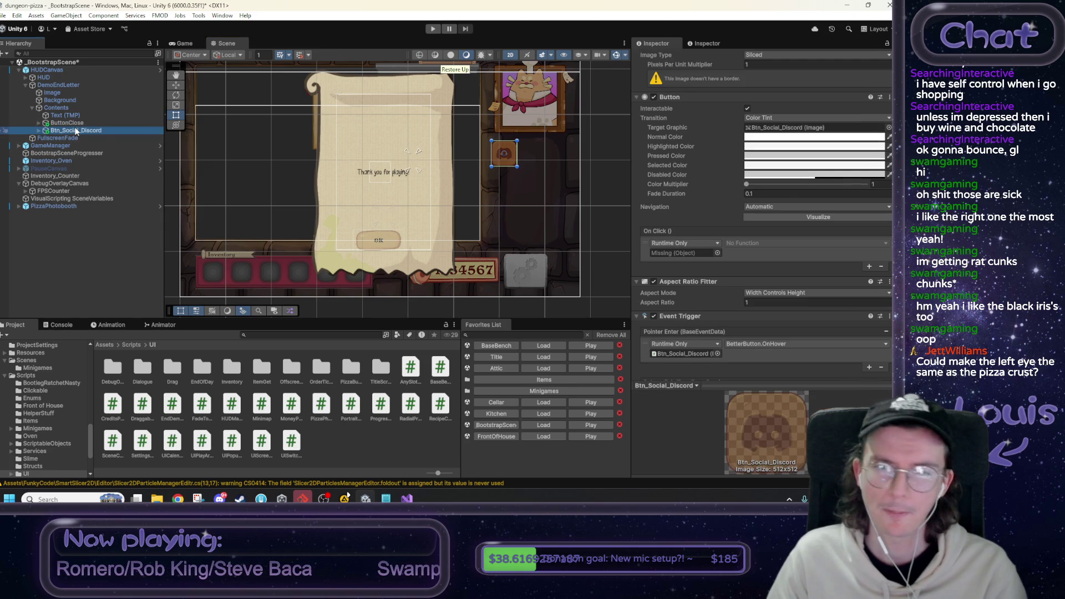
pyautogui.moveTo(448, 201)
pyautogui.mouseDown()
pyautogui.moveTo(458, 231)
pyautogui.moveTo(428, 217)
pyautogui.mouseUp()
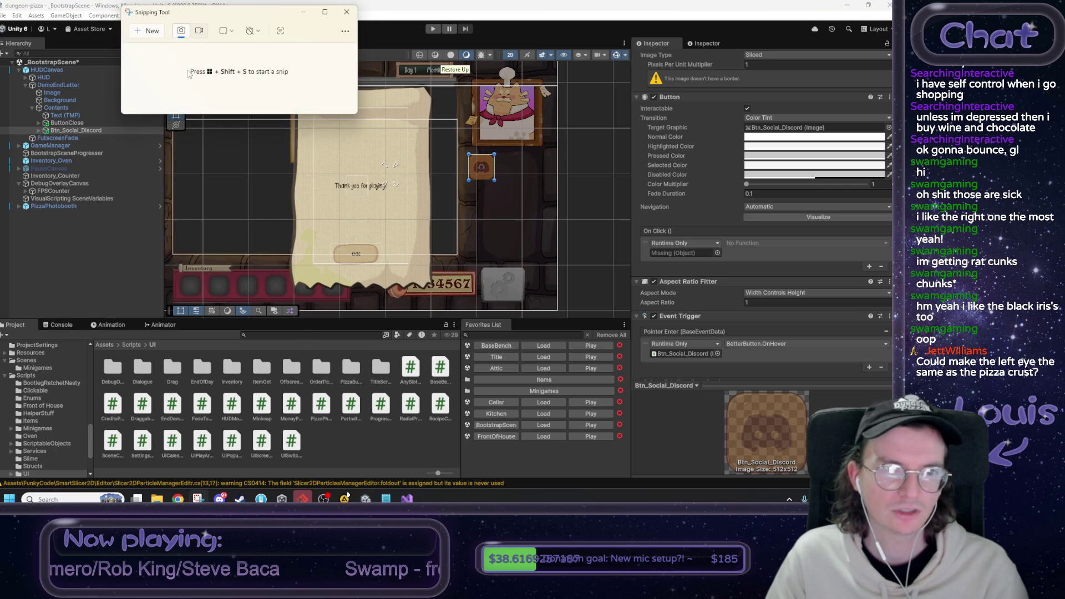
# Snip the Scene view showing the end letter and sketch red text lines across it.
pyautogui.press('super+shift+s')
pyautogui.moveTo(264, 67)
pyautogui.mouseDown()
pyautogui.moveTo(463, 275)
pyautogui.moveTo(451, 295)
pyautogui.mouseUp()
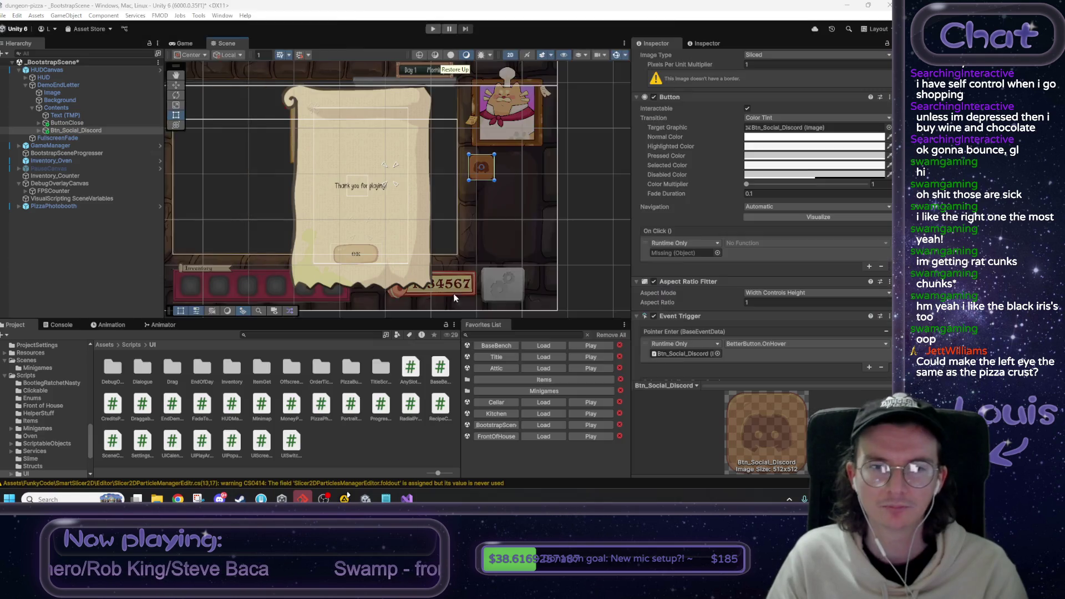
pyautogui.moveTo(351, 135)
pyautogui.mouseDown()
pyautogui.moveTo(437, 142)
pyautogui.moveTo(411, 167)
pyautogui.moveTo(422, 185)
pyautogui.mouseUp()
pyautogui.moveTo(367, 203)
pyautogui.mouseDown()
pyautogui.moveTo(391, 204)
pyautogui.moveTo(409, 225)
pyautogui.mouseUp()
# Add a red diamond, a 'TY!' note, upper-right boxes and a box beside the OK button.
pyautogui.moveTo(438, 263); pyautogui.dragTo(445, 215)
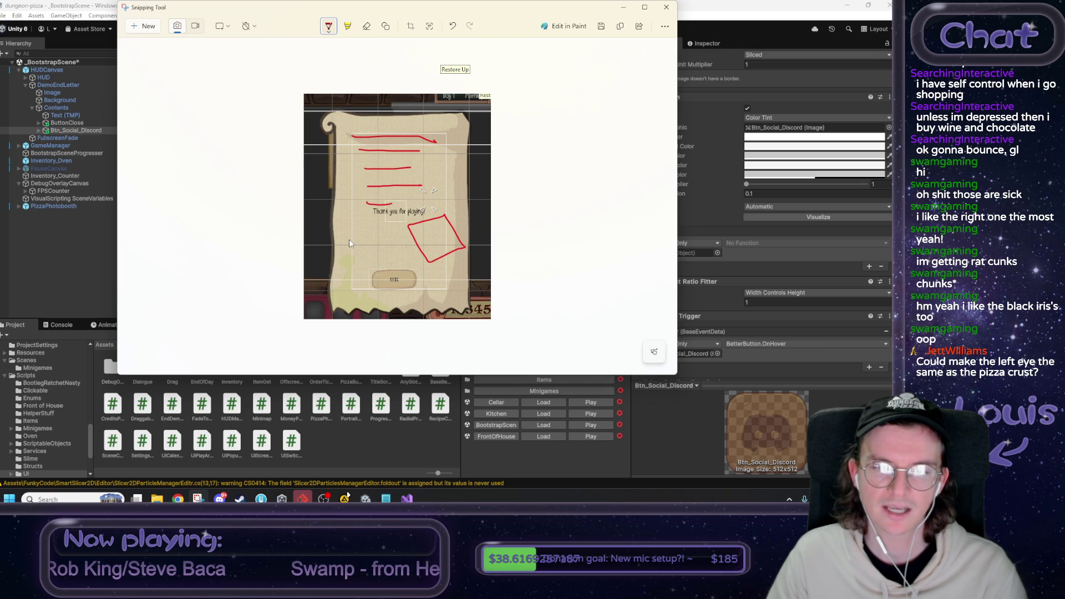
pyautogui.moveTo(368, 232); pyautogui.dragTo(400, 245)
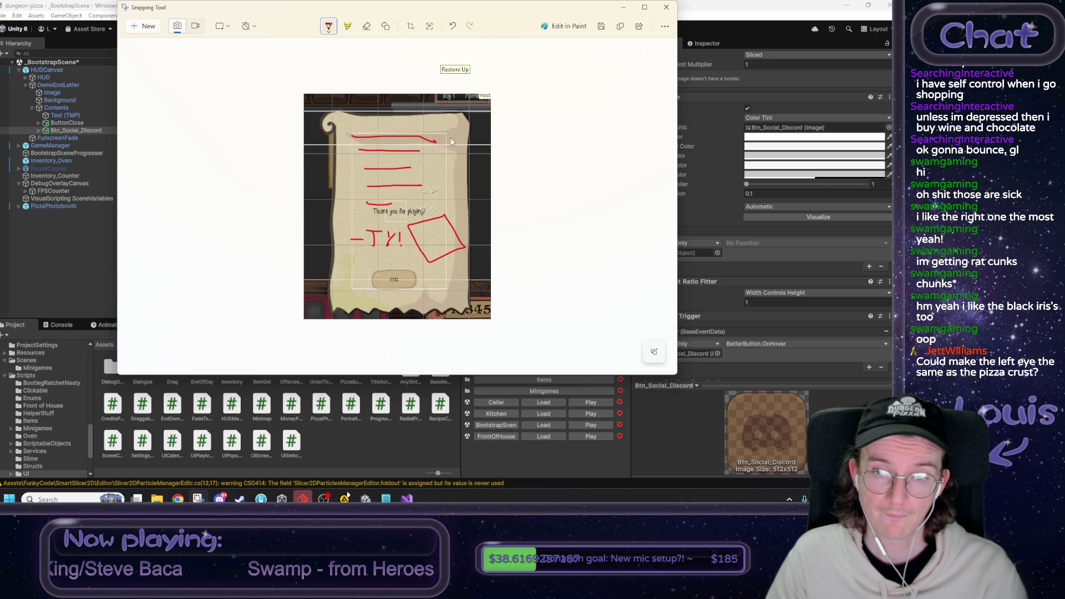
pyautogui.moveTo(450, 140)
pyautogui.mouseDown()
pyautogui.moveTo(443, 158)
pyautogui.moveTo(456, 139)
pyautogui.mouseUp()
pyautogui.moveTo(455, 166)
pyautogui.mouseDown()
pyautogui.moveTo(437, 168)
pyautogui.moveTo(434, 181)
pyautogui.moveTo(459, 179)
pyautogui.moveTo(458, 165)
pyautogui.mouseUp()
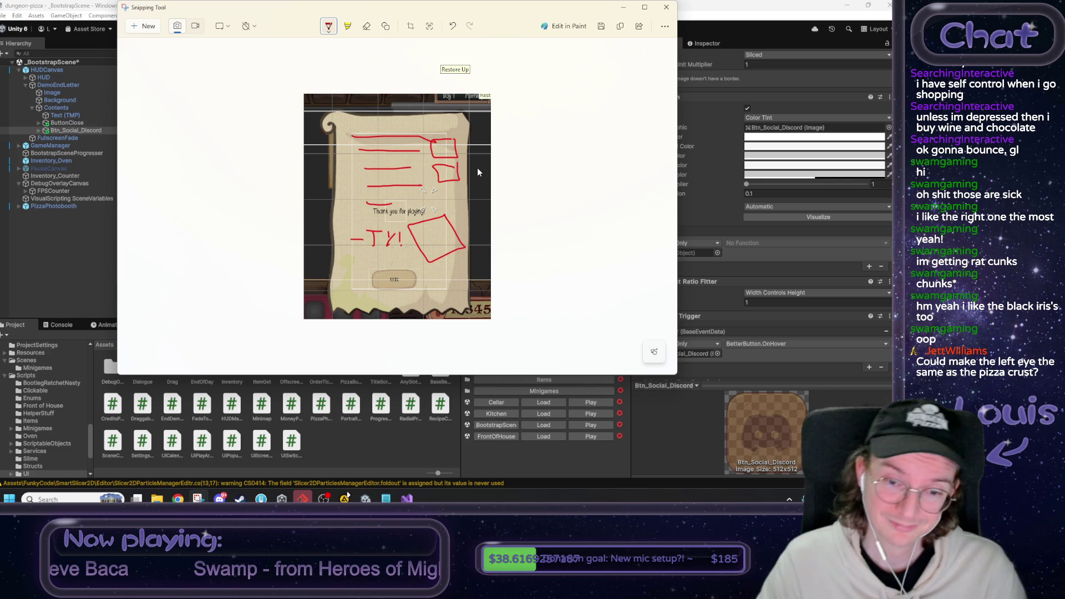
pyautogui.moveTo(355, 268)
pyautogui.mouseDown()
pyautogui.moveTo(355, 291)
pyautogui.moveTo(395, 276)
pyautogui.moveTo(356, 267)
pyautogui.moveTo(448, 289)
pyautogui.moveTo(417, 275)
pyautogui.mouseUp()
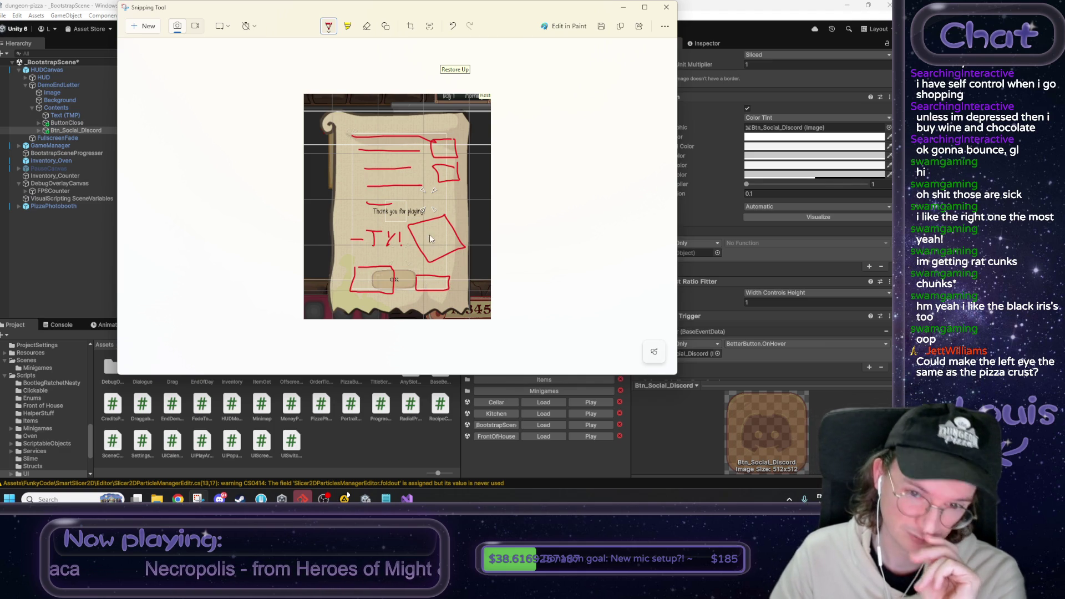
pyautogui.moveTo(425, 247)
pyautogui.mouseDown()
pyautogui.moveTo(453, 241)
pyautogui.moveTo(444, 225)
pyautogui.moveTo(428, 231)
pyautogui.moveTo(449, 235)
pyautogui.mouseUp()
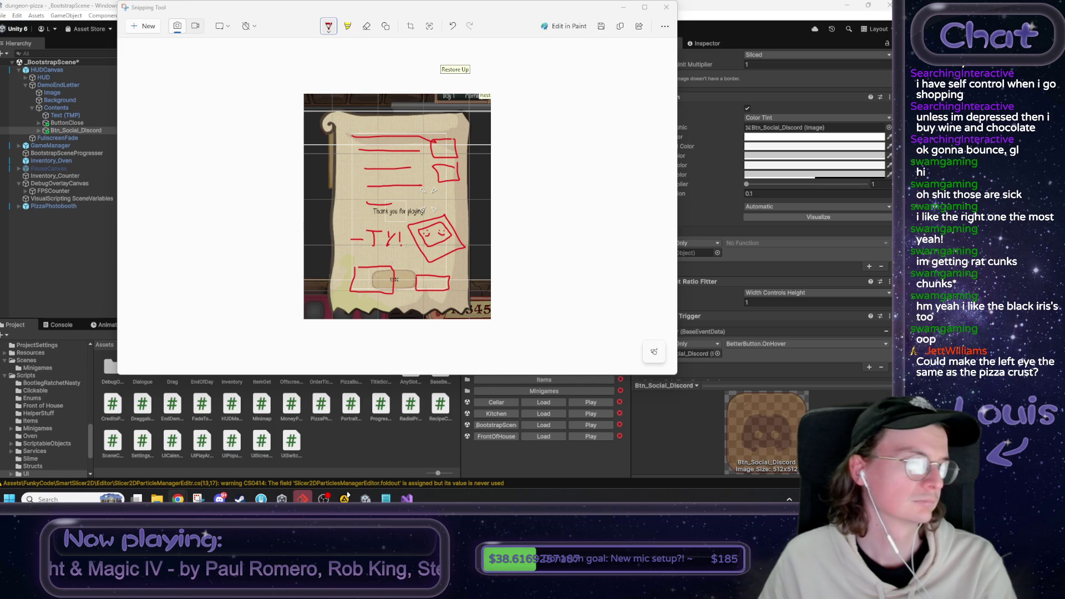
# Paste the Congratulations message and thanks line into Text (TMP), signed '- The Dungeon Pizza team.'.
pyautogui.click(623, 7)
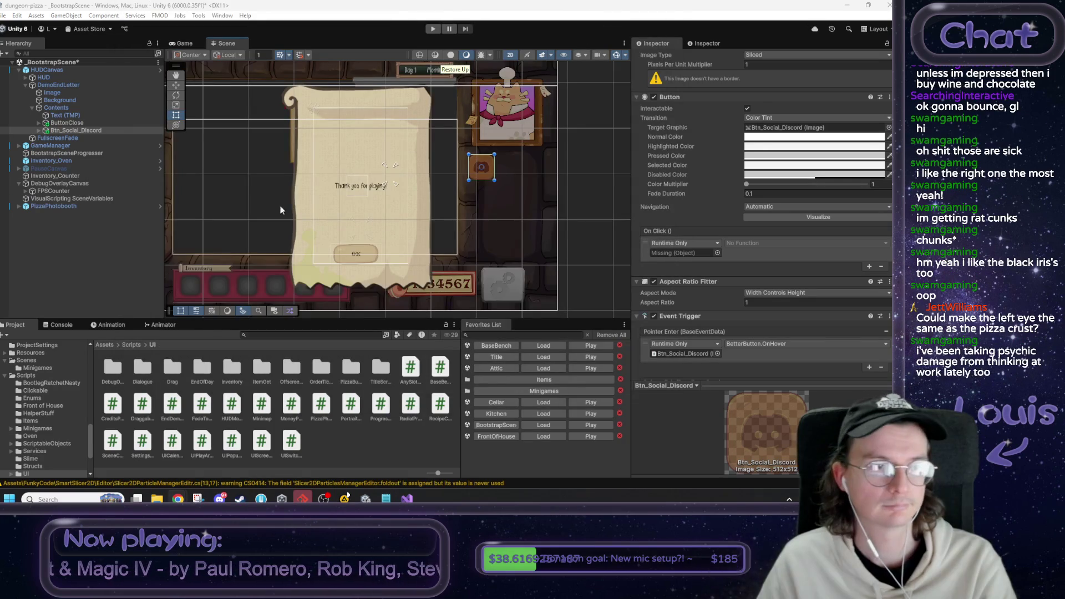
pyautogui.click(82, 115)
pyautogui.scroll(5, 658, 301)
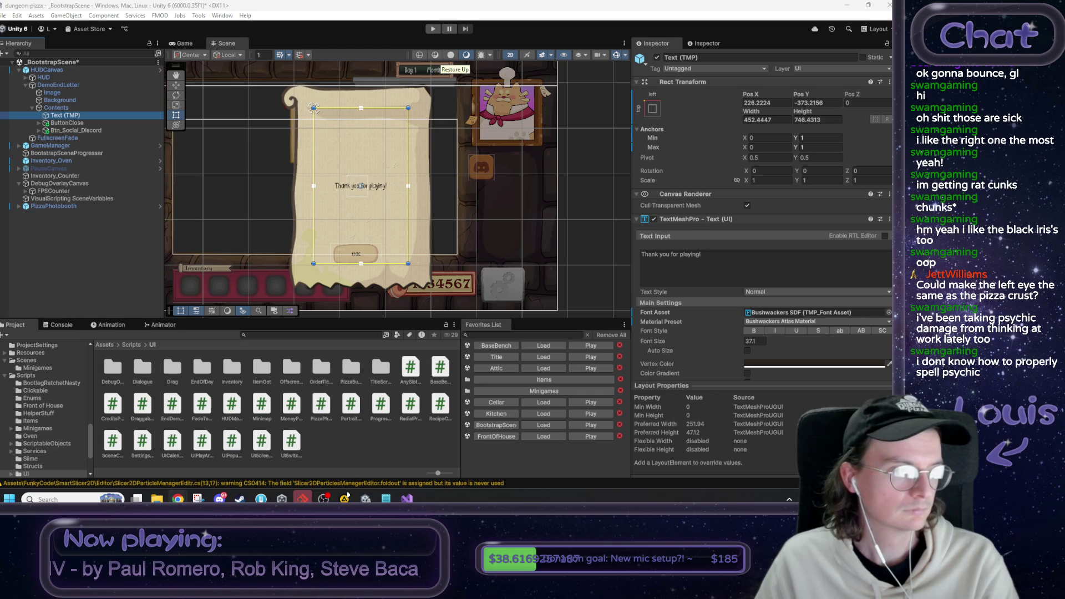
pyautogui.click(693, 261)
pyautogui.write("Congratulations! You made it to the end of our Pizza Playtest! We hope you enjoyed playing it as much as we enjoyed making it. If you'd like to support us, you can Wishlist us on Steam or come join our Dungeon Pizza Discord.")
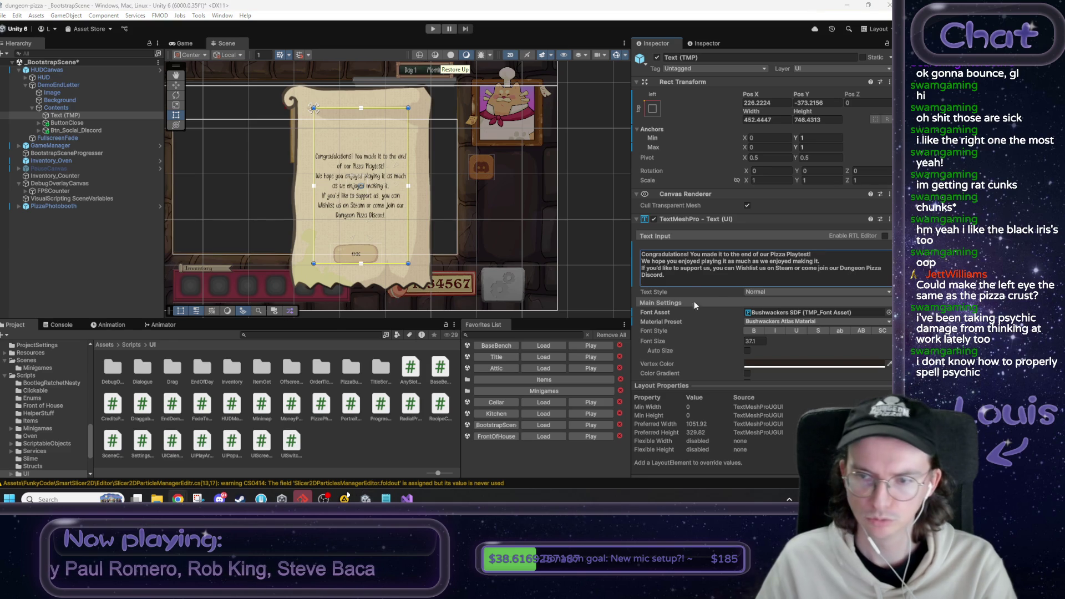
pyautogui.write('Thanks for being apart of our development journey.  The Dungeon Pizza team.')
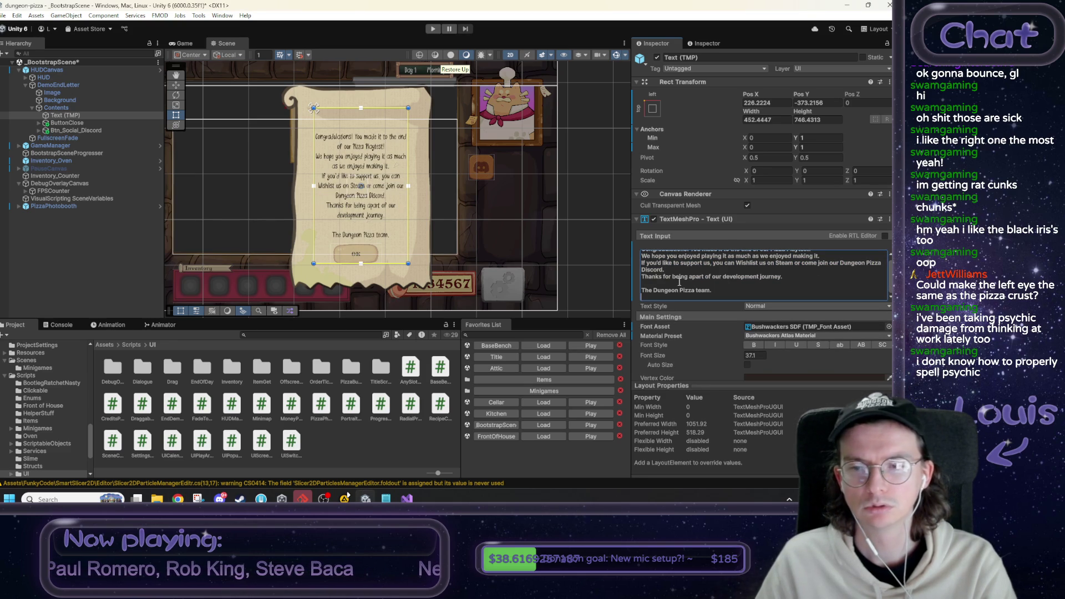
pyautogui.scroll(1, 666, 284)
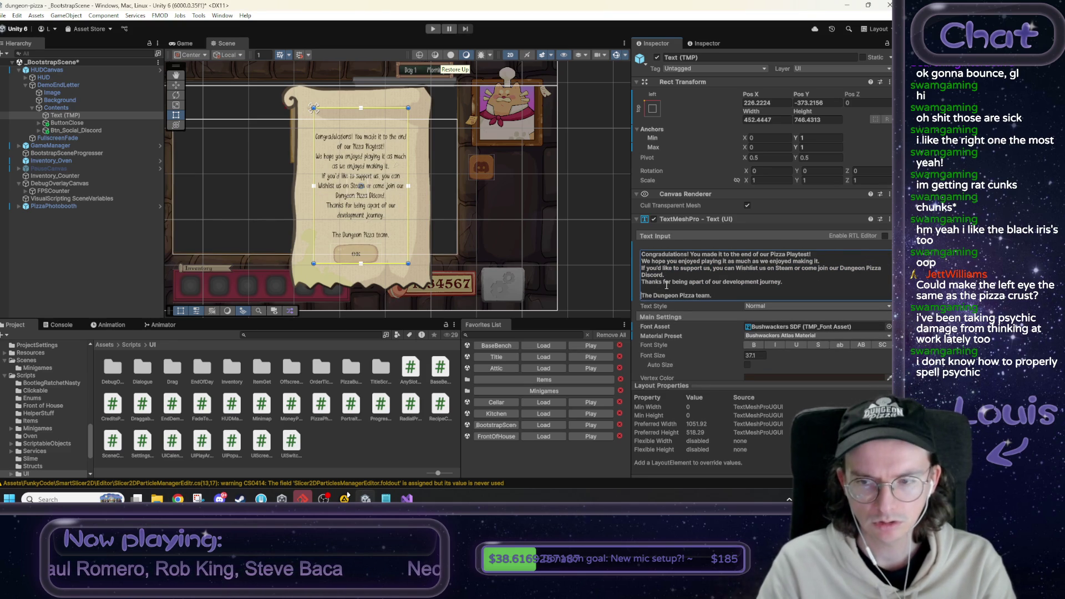
pyautogui.write('-')
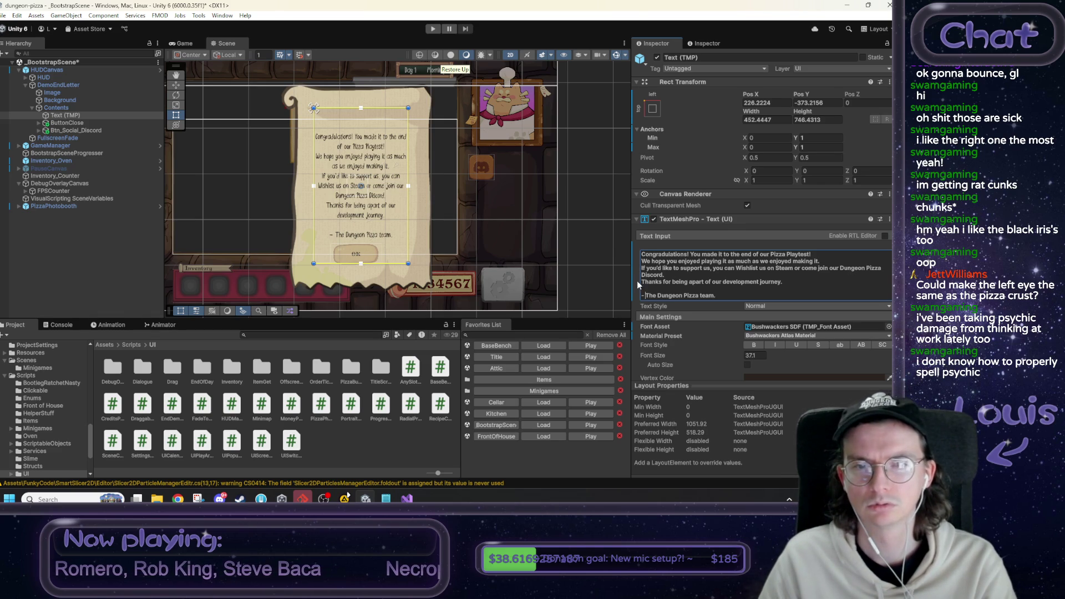
# Set the letter text alignment to Left and Top, then view it in the Game view.
pyautogui.scroll(-3, 730, 315)
pyautogui.click(748, 357)
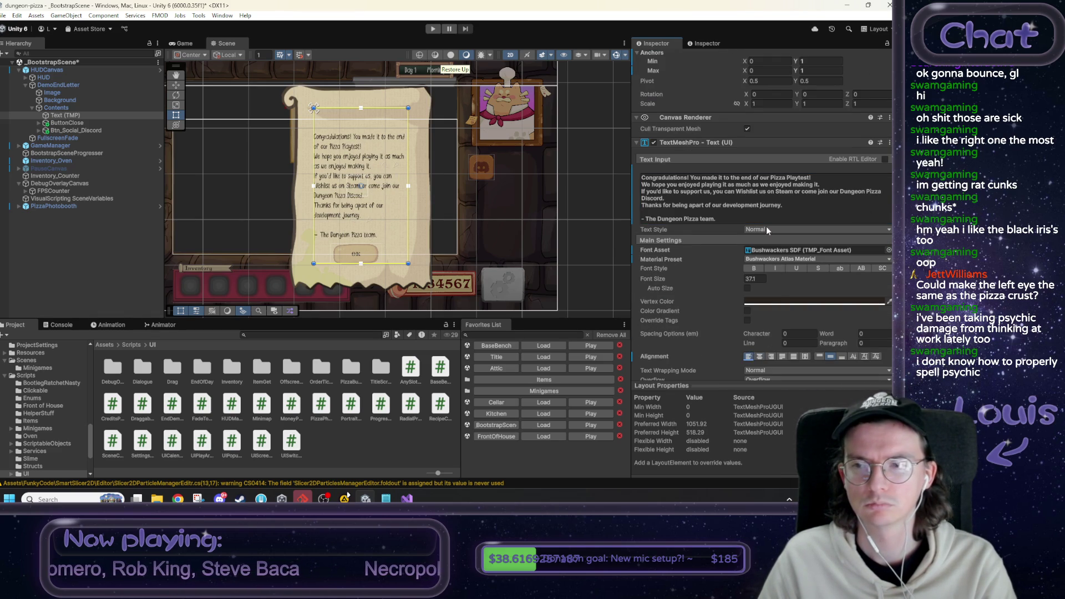
pyautogui.scroll(1, 767, 219)
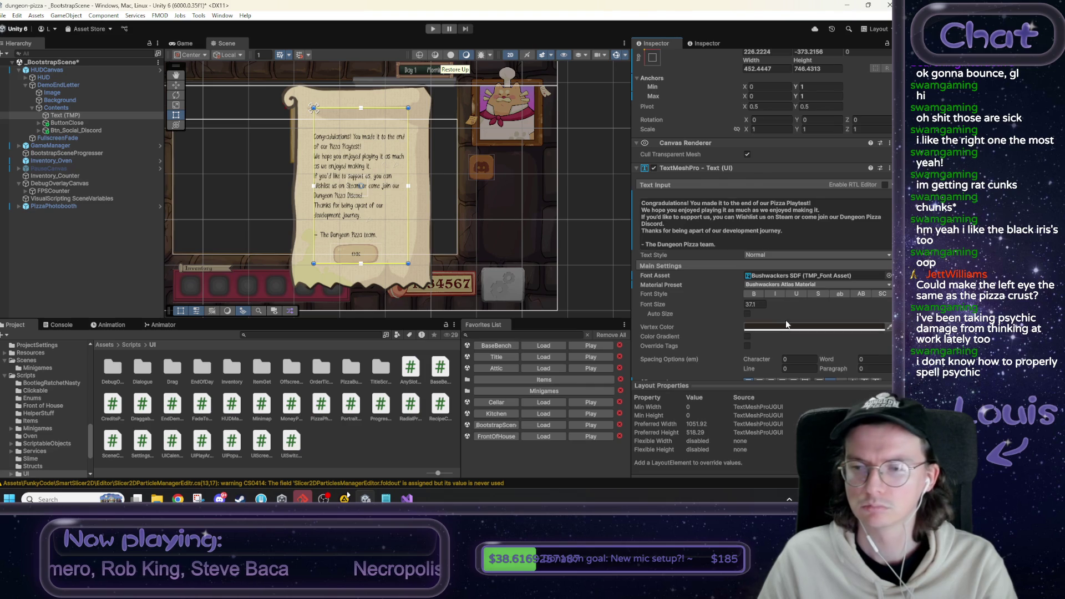
pyautogui.scroll(-3, 798, 316)
pyautogui.click(819, 305)
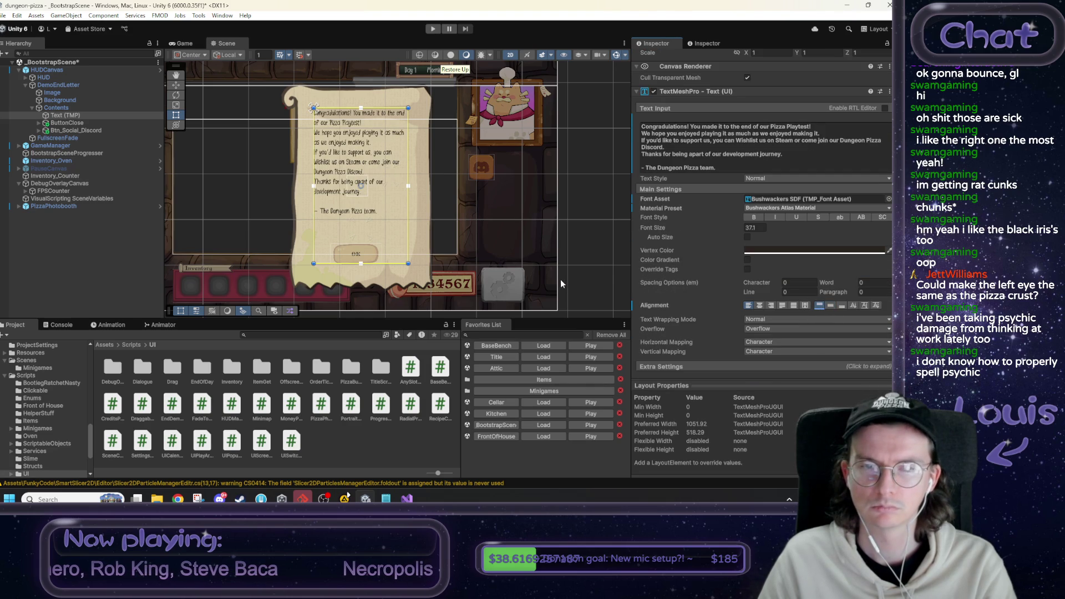
pyautogui.click(189, 42)
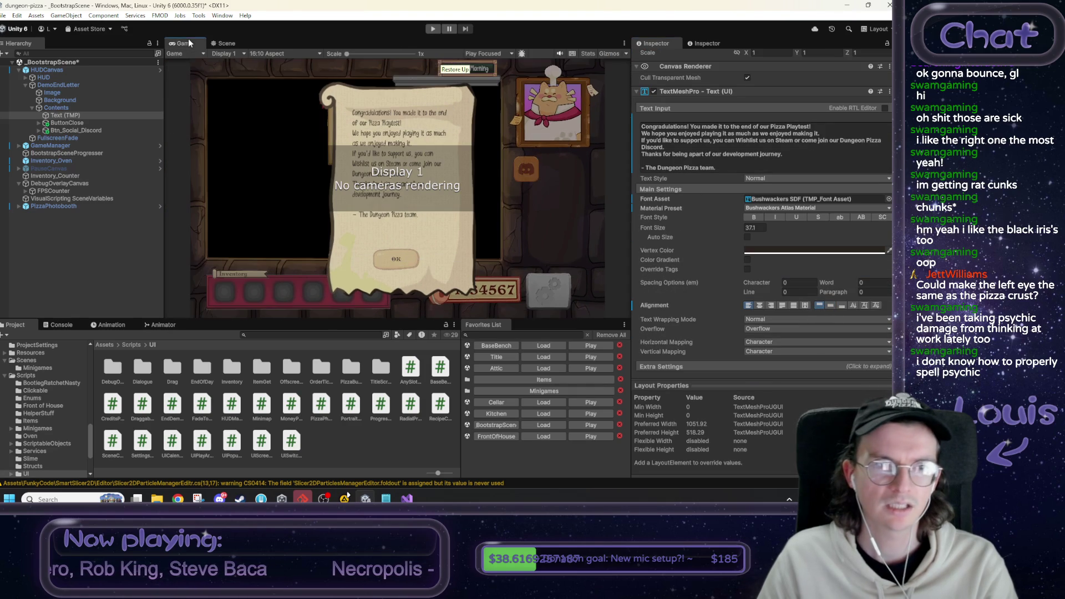
pyautogui.rightClick(189, 42)
pyautogui.click(210, 72)
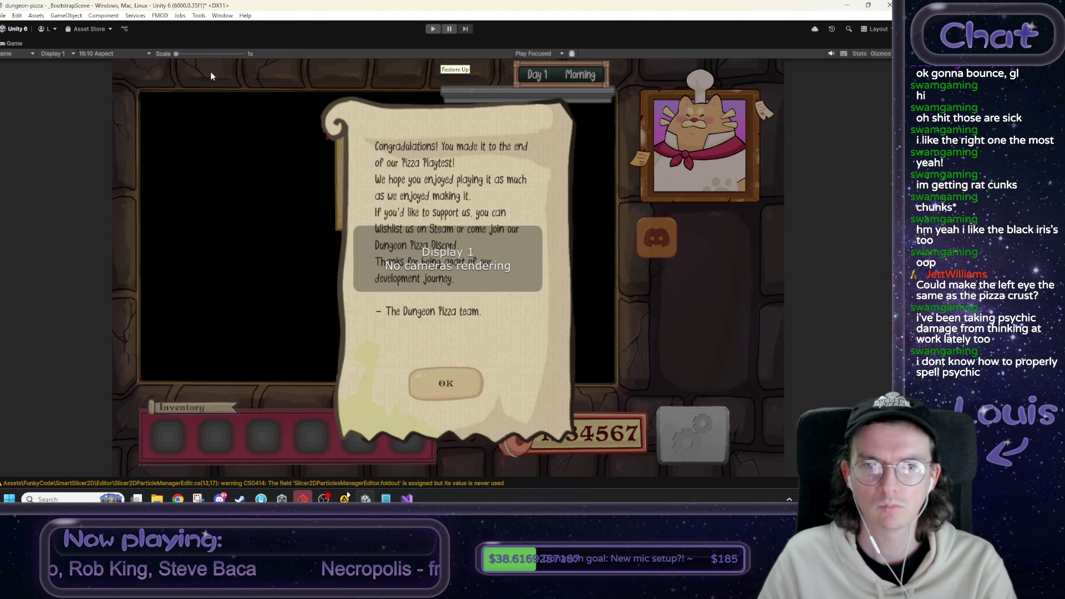
pyautogui.rightClick(17, 45)
pyautogui.click(44, 71)
pyautogui.click(225, 45)
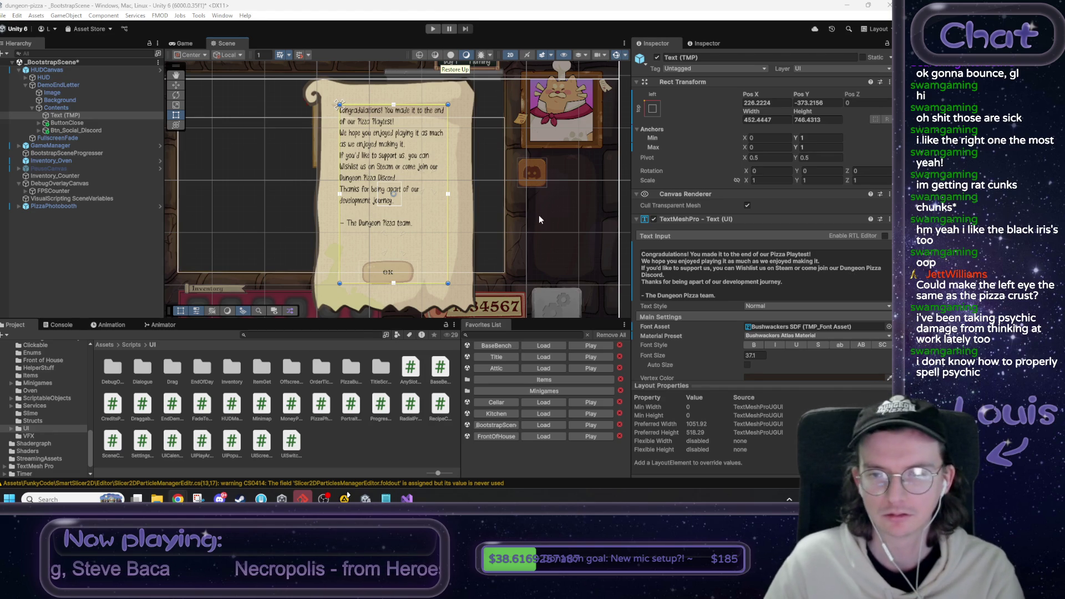
# Change 'apart of' to 'part of', add a blank line after 'Discord.', and bring up the sketch.
pyautogui.click(693, 282)
pyautogui.press('BackSpace')
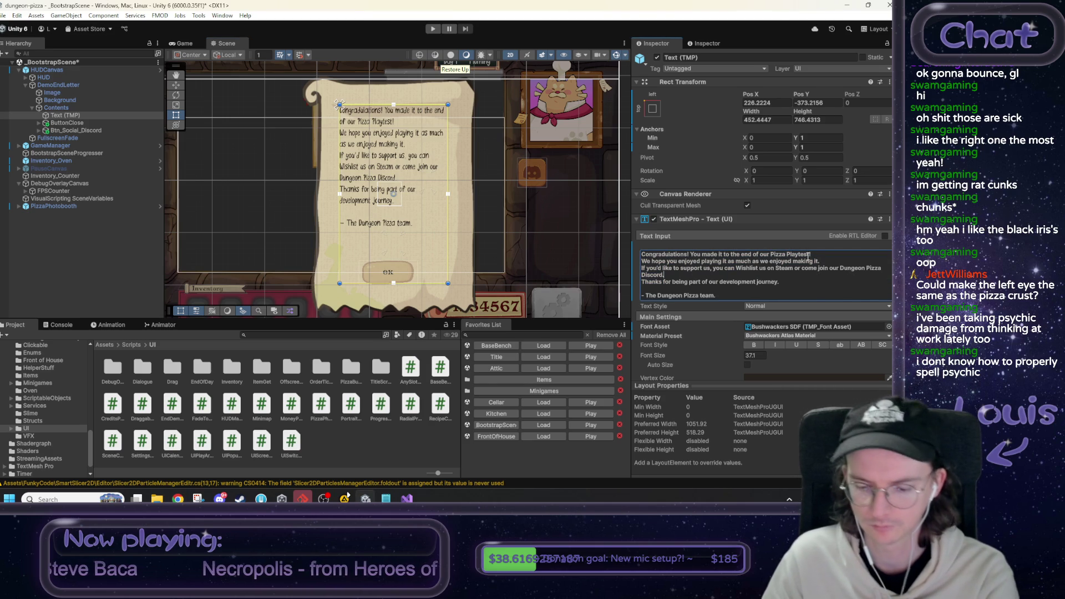
pyautogui.press('Return')
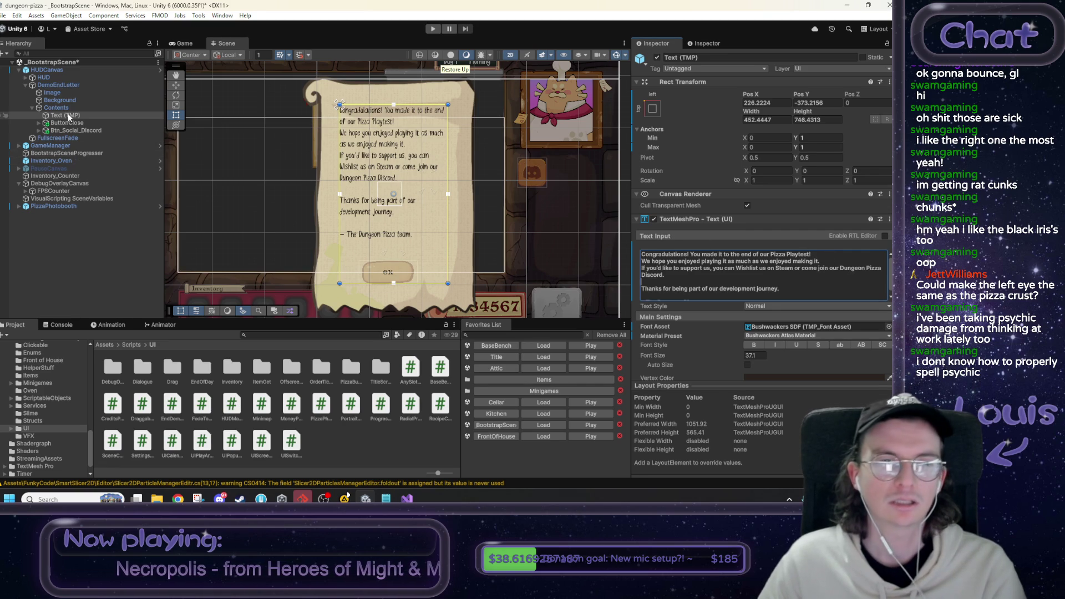
pyautogui.moveTo(372, 127); pyautogui.dragTo(344, 135)
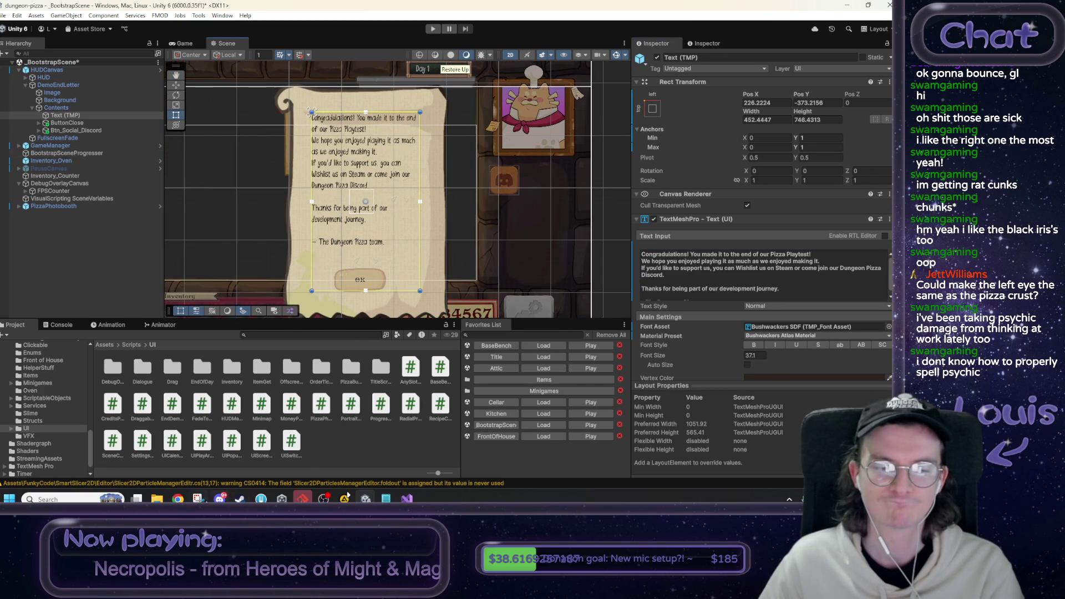
pyautogui.click(347, 495)
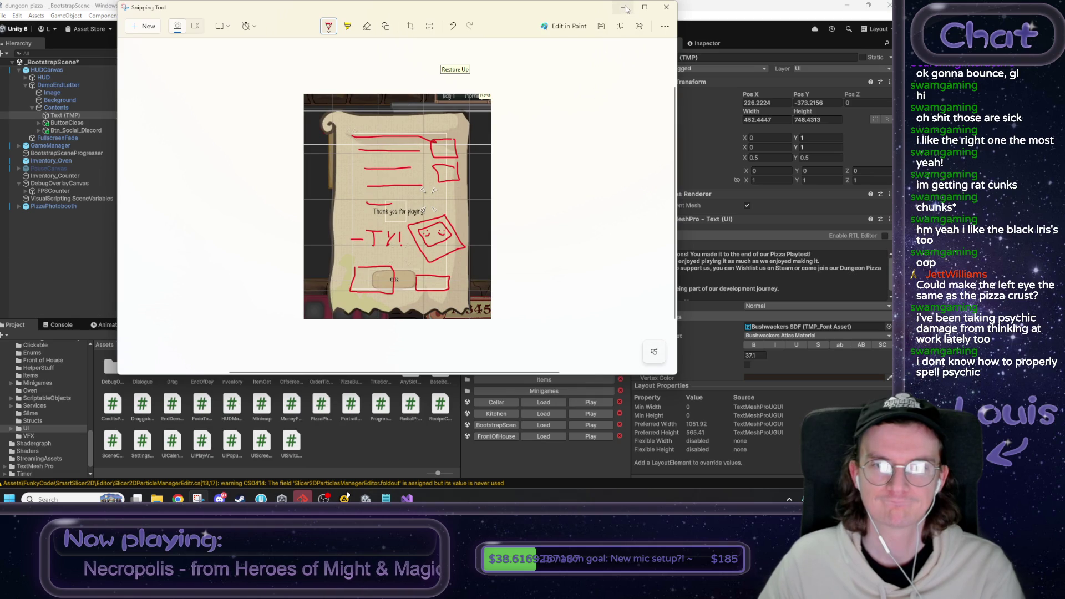
# Minimize the sketch, go to the top-level Assets folder, and search then clear 'polaroid'.
pyautogui.click(625, 8)
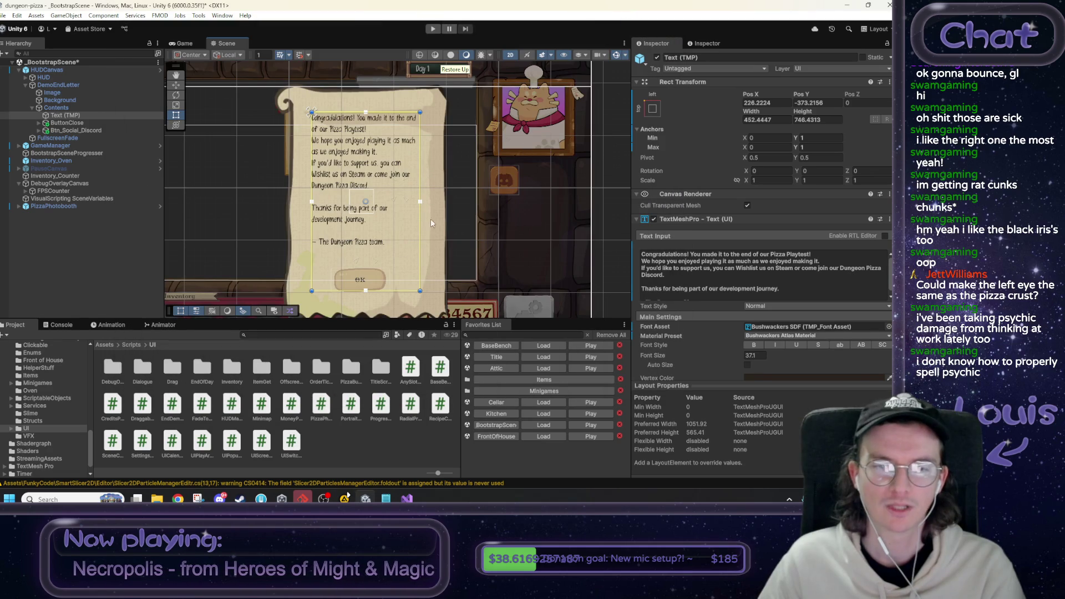
pyautogui.click(105, 344)
pyautogui.click(296, 335)
pyautogui.write('polaroid')
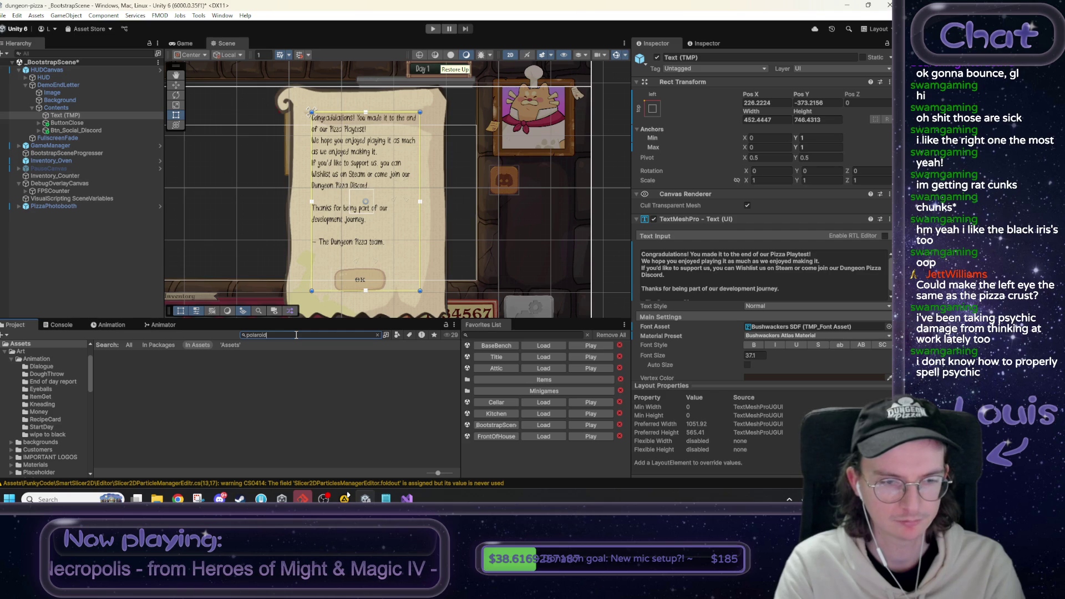
pyautogui.press('BackSpace')
pyautogui.press('BackSpace')
pyautogui.press('BackSpace')
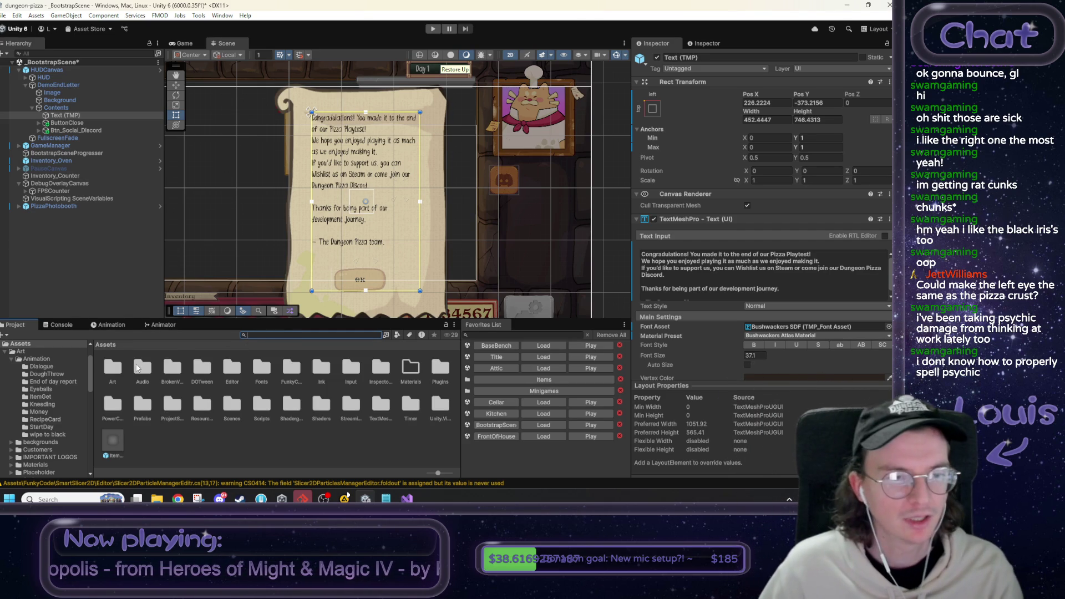
# Check FPSCounter and Text (TMP), then select Btn_Social_Discord in the Hierarchy.
pyautogui.click(117, 191)
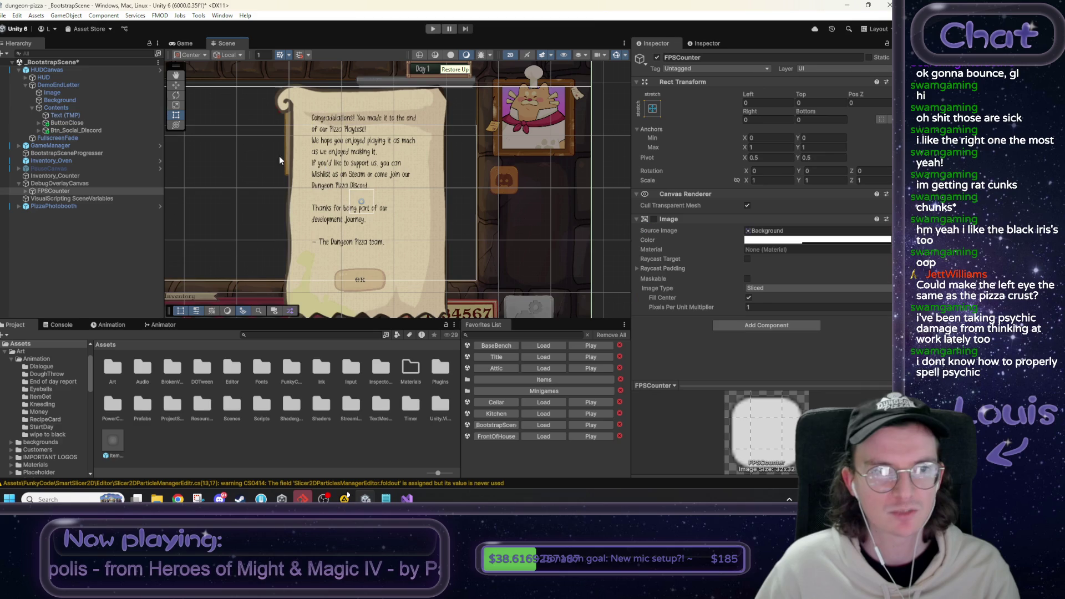
pyautogui.click(102, 115)
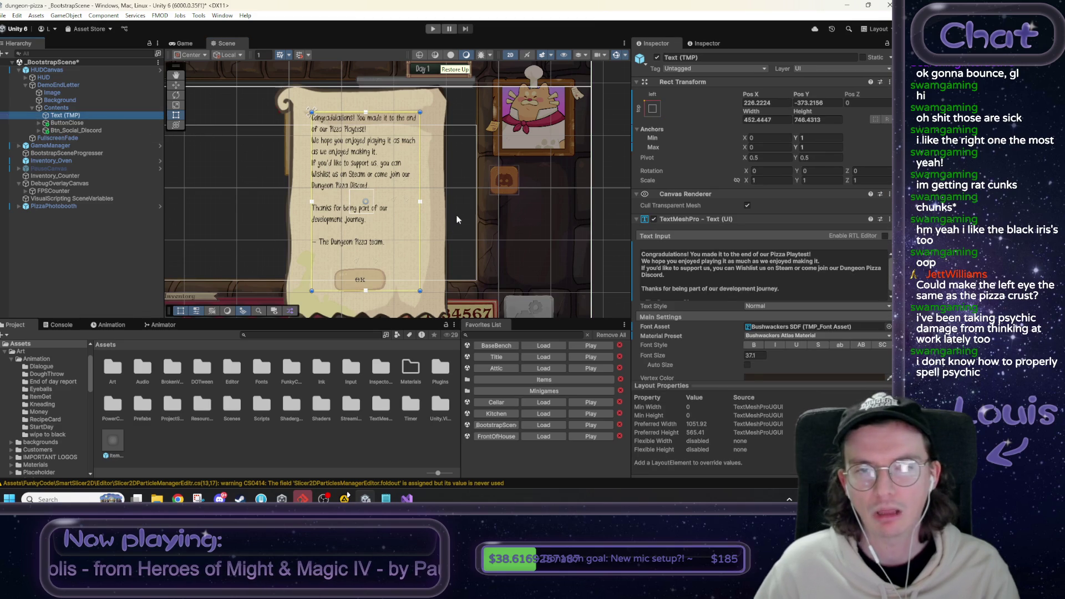
pyautogui.moveTo(485, 254); pyautogui.dragTo(501, 257)
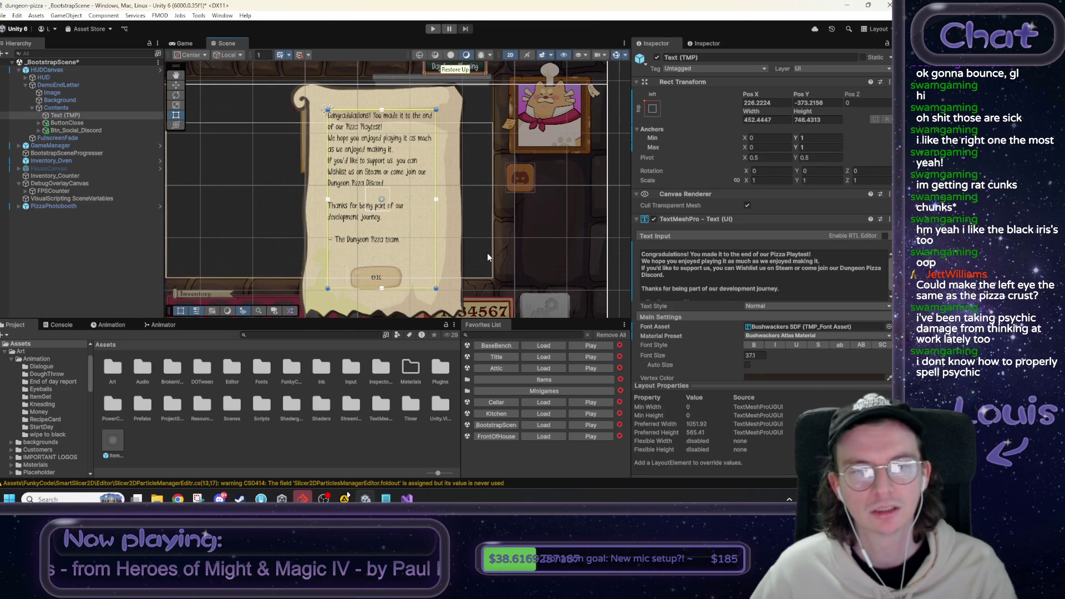
pyautogui.click(83, 131)
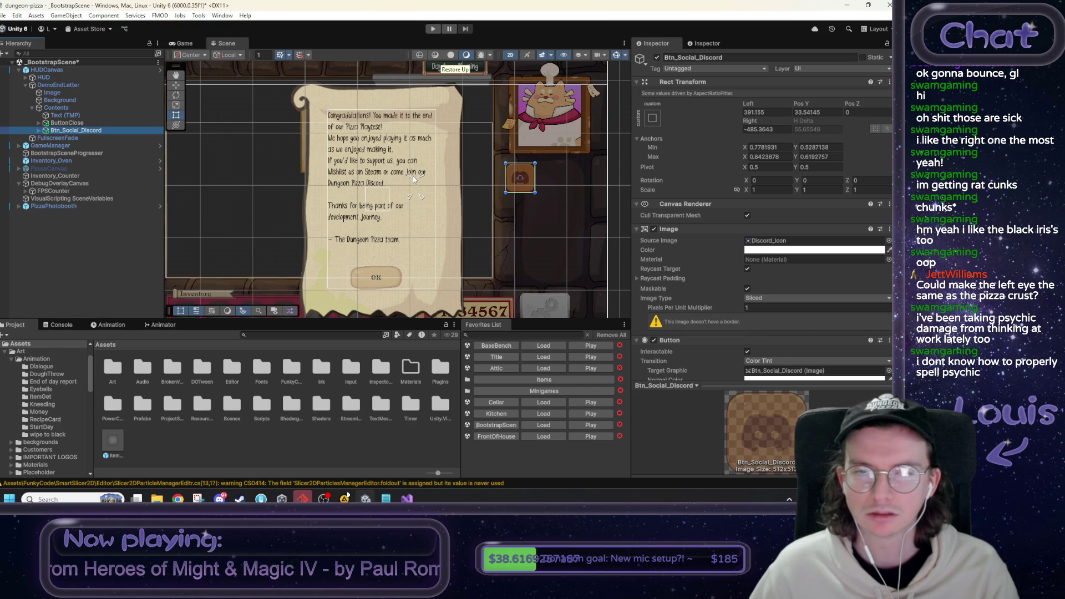
# Drag the Discord button's anchors to the letter's top-right corner.
pyautogui.moveTo(423, 196); pyautogui.dragTo(451, 201)
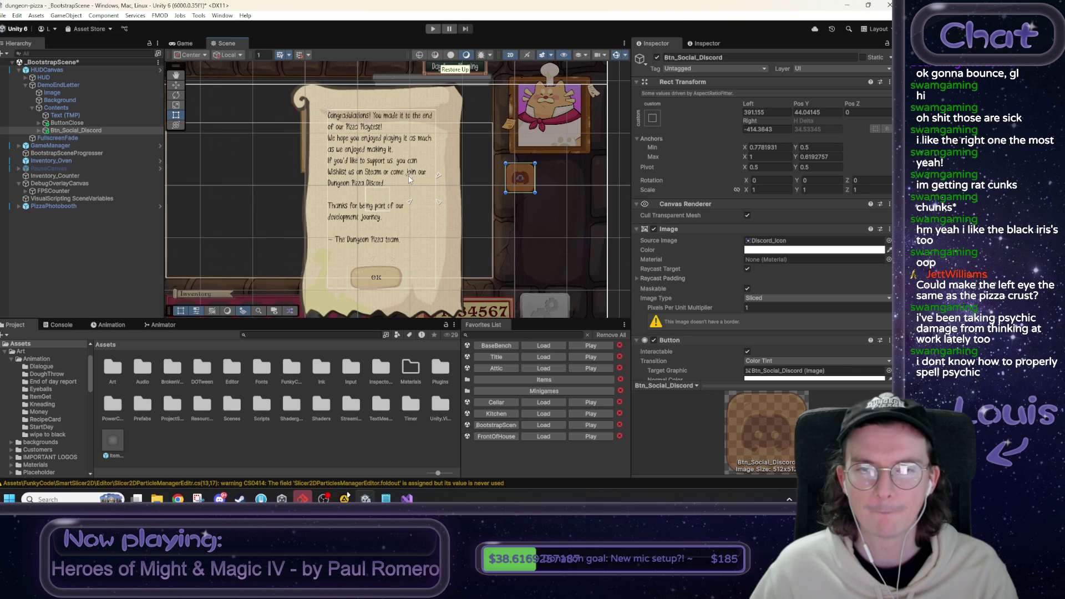
pyautogui.moveTo(411, 176); pyautogui.dragTo(407, 93)
pyautogui.moveTo(440, 204); pyautogui.dragTo(439, 139)
# Set the Discord button's Left, Right and Pos Y to 0 and adjust its lower-left anchor.
pyautogui.click(771, 111)
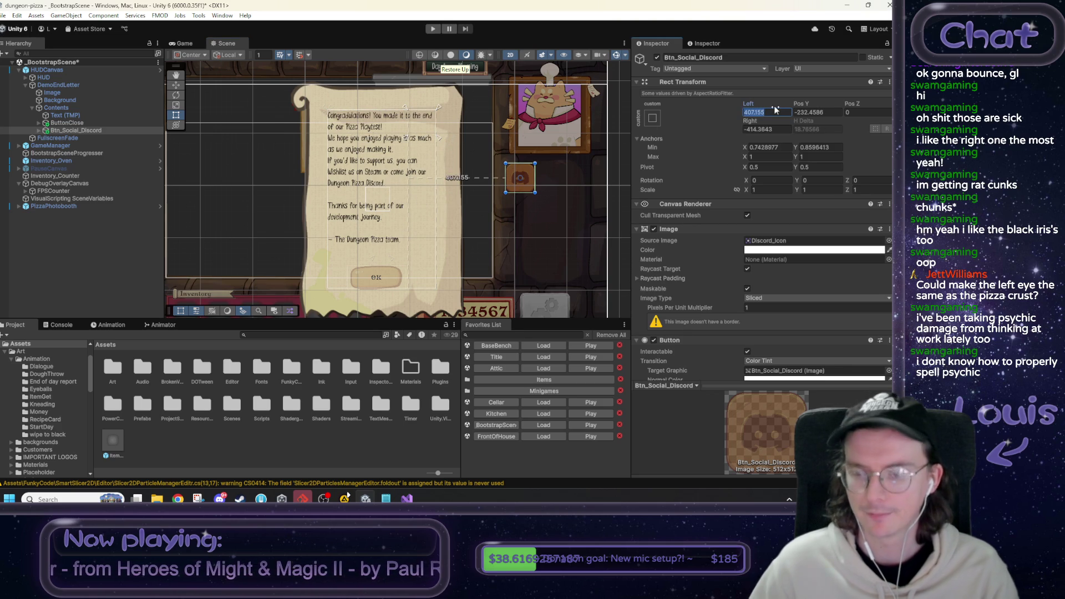
pyautogui.write('0')
pyautogui.press('Tab')
pyautogui.write('0')
pyautogui.press('Tab')
pyautogui.press('Tab')
pyautogui.write('0')
pyautogui.press('Tab')
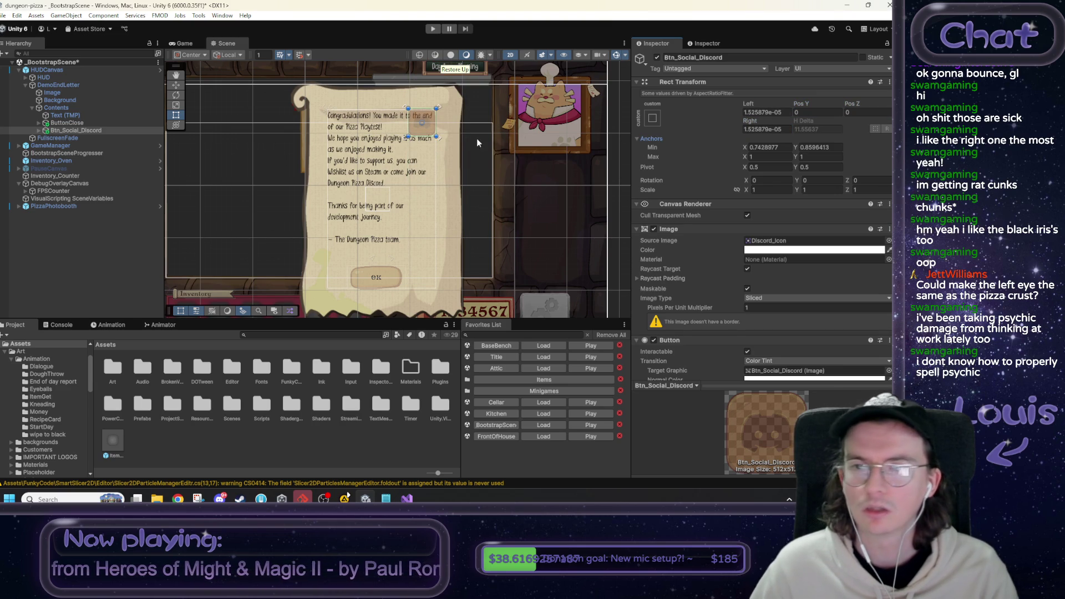
pyautogui.scroll(2, 400, 127)
pyautogui.scroll(2, 402, 126)
pyautogui.moveTo(416, 148)
pyautogui.mouseDown()
pyautogui.moveTo(381, 161)
pyautogui.moveTo(411, 162)
pyautogui.moveTo(412, 146)
pyautogui.moveTo(416, 158)
pyautogui.mouseUp()
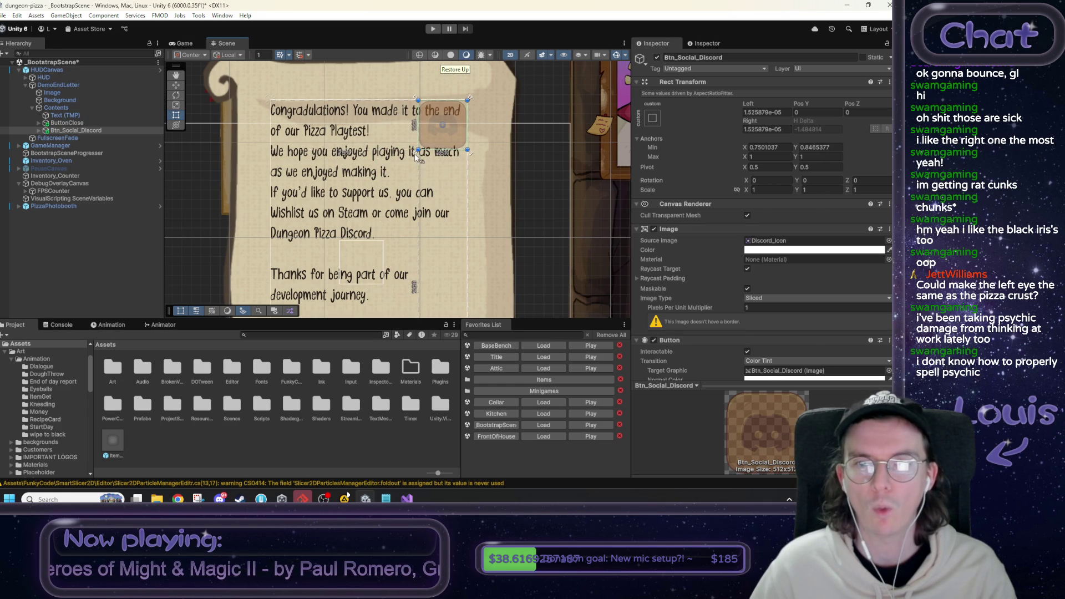
pyautogui.scroll(-2, 442, 181)
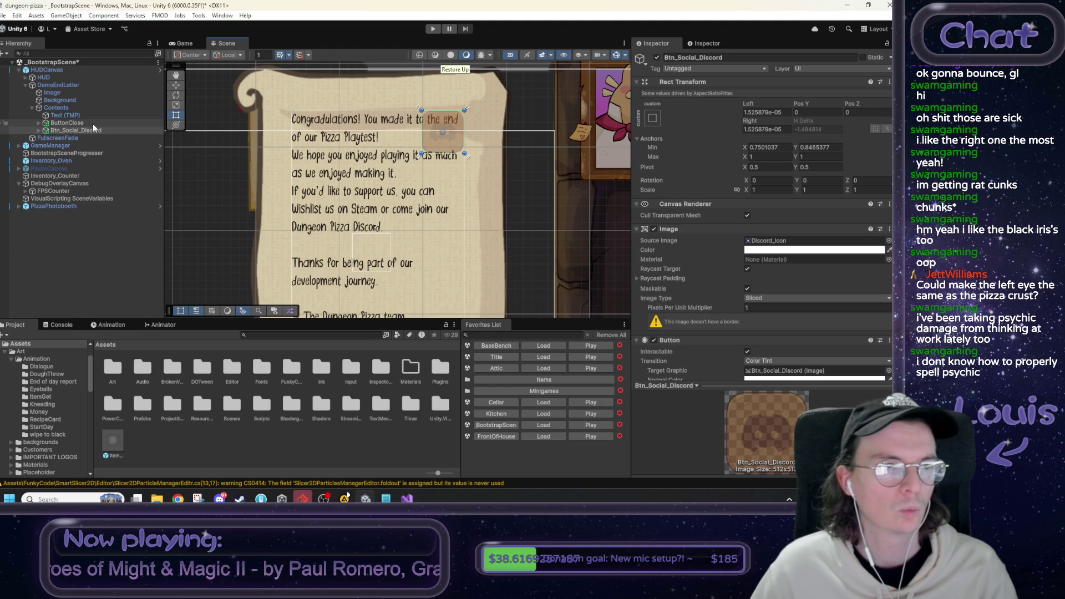
pyautogui.scroll(-8, 754, 254)
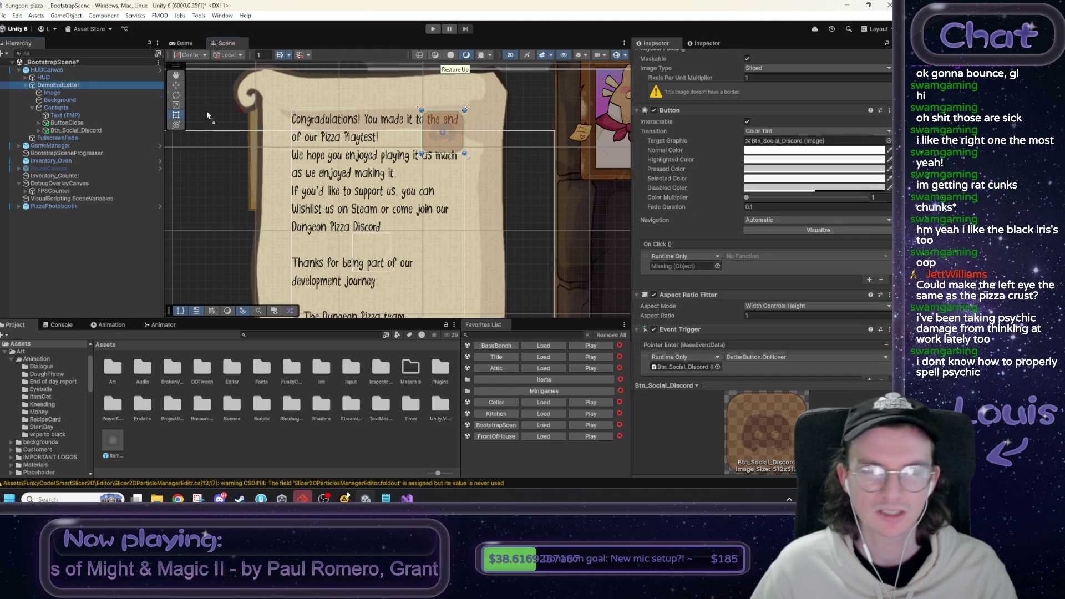
# Make the button's On Click call EndDemoLetterUI.Btn_Discord on DemoEndLetter.
pyautogui.moveTo(678, 266); pyautogui.dragTo(678, 266)
pyautogui.click(776, 256)
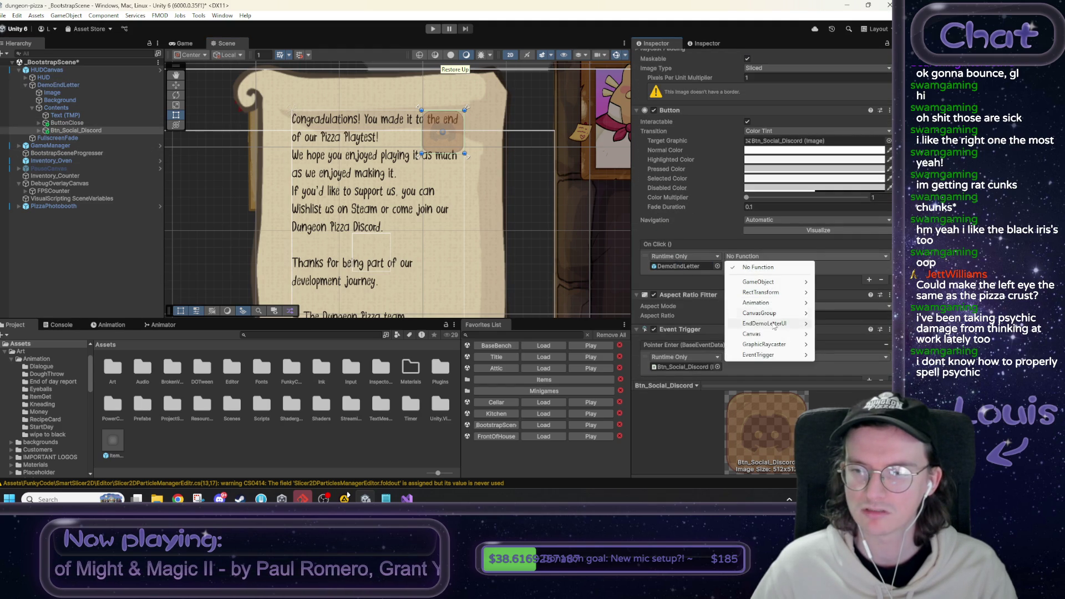
pyautogui.moveTo(765, 323)
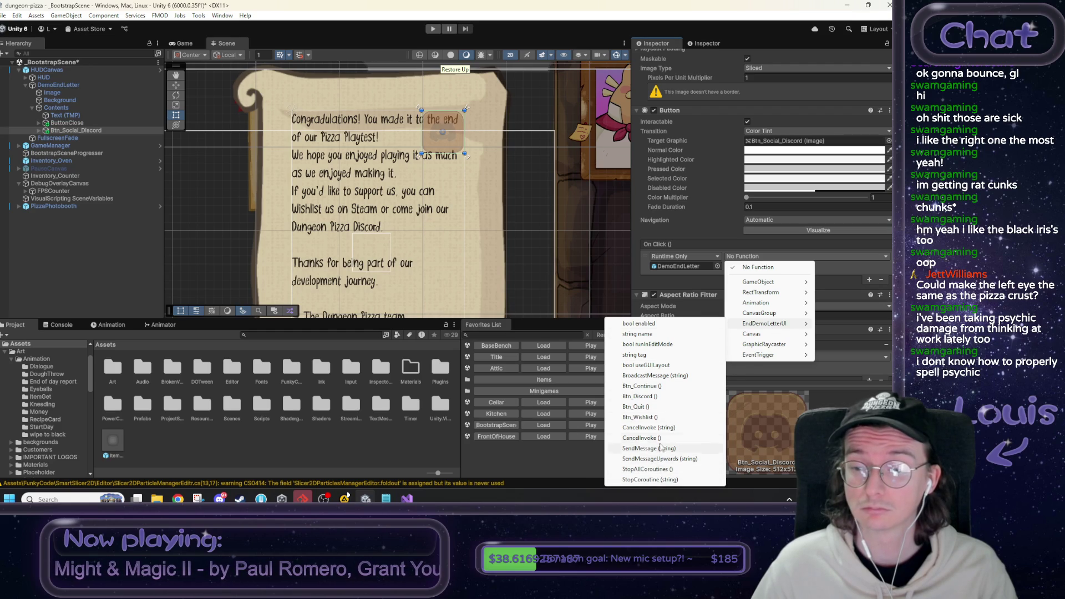
pyautogui.click(638, 396)
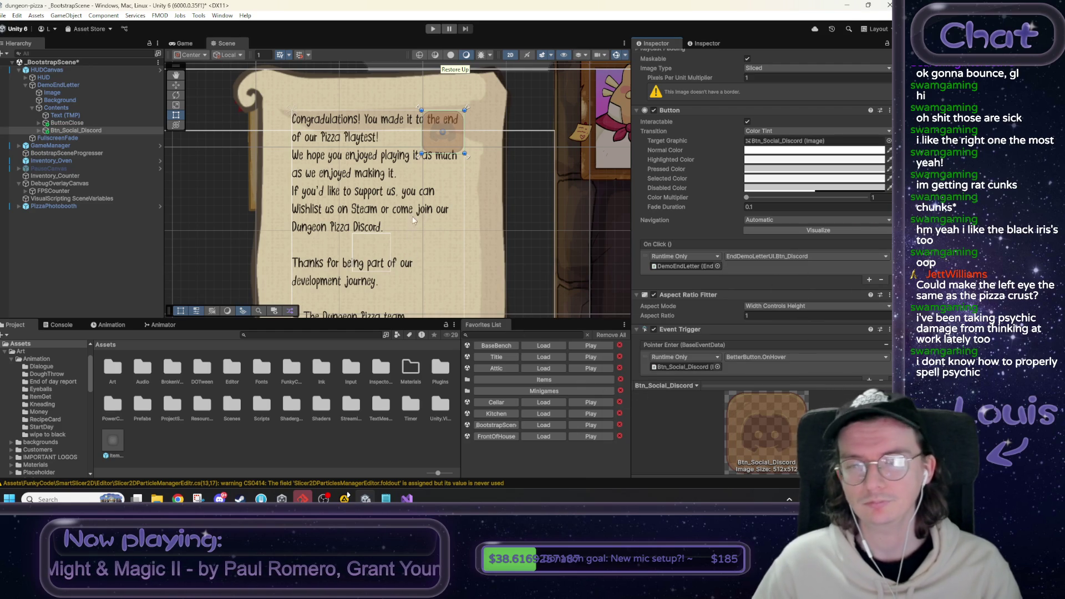
pyautogui.scroll(-2, 418, 157)
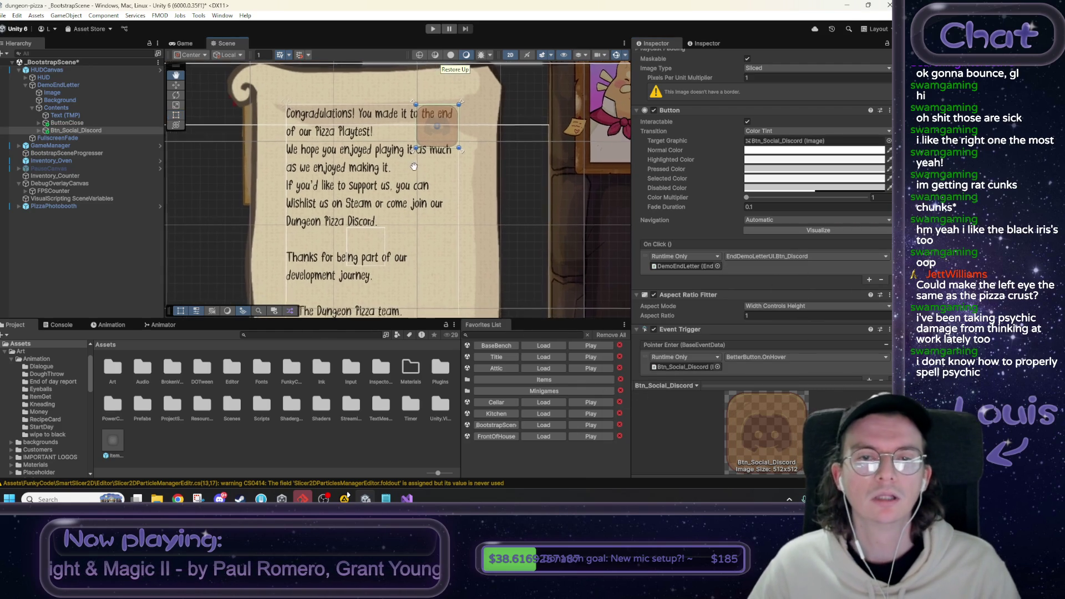
pyautogui.scroll(-2, 413, 176)
pyautogui.click(78, 131)
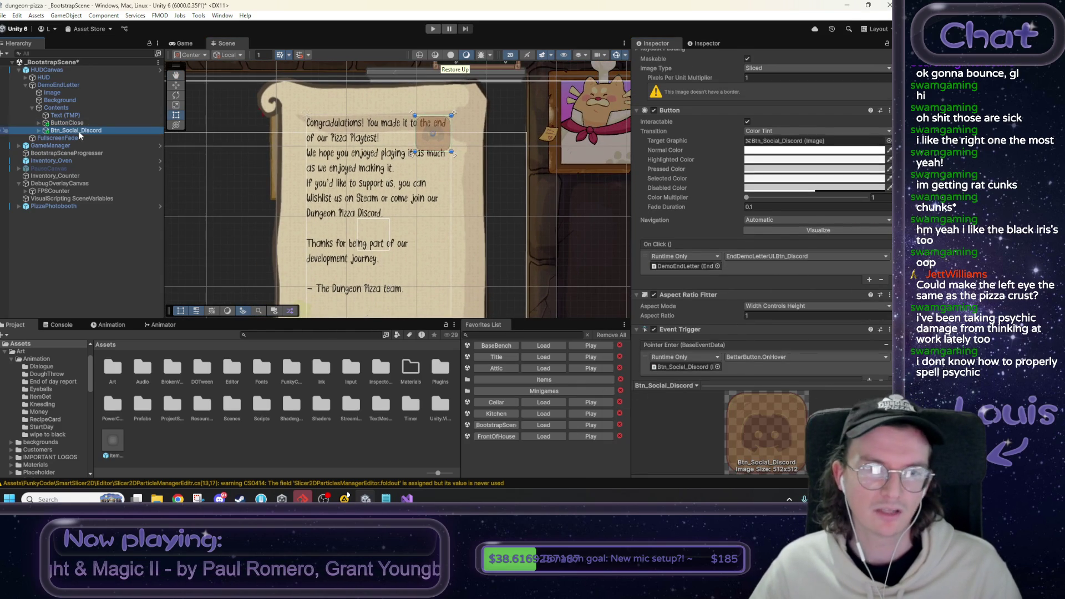
# Duplicate the Discord button as Btn_Social_Discord (1) and move it below the original.
pyautogui.hotkey('ctrl', 'd')
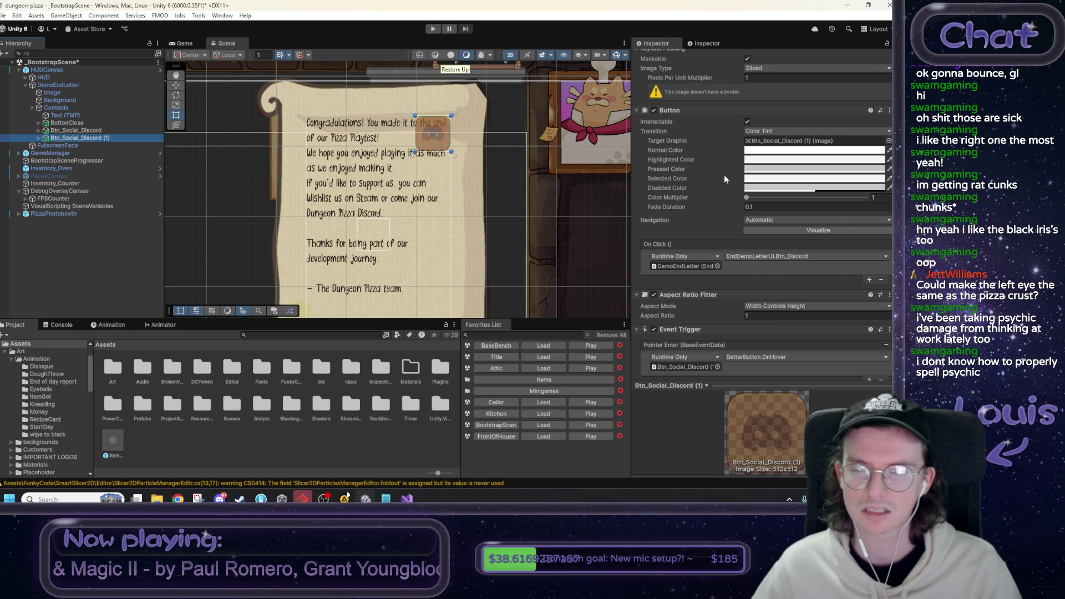
pyautogui.moveTo(456, 158)
pyautogui.mouseDown()
pyautogui.moveTo(458, 211)
pyautogui.moveTo(459, 127)
pyautogui.moveTo(469, 156)
pyautogui.moveTo(455, 215)
pyautogui.mouseUp()
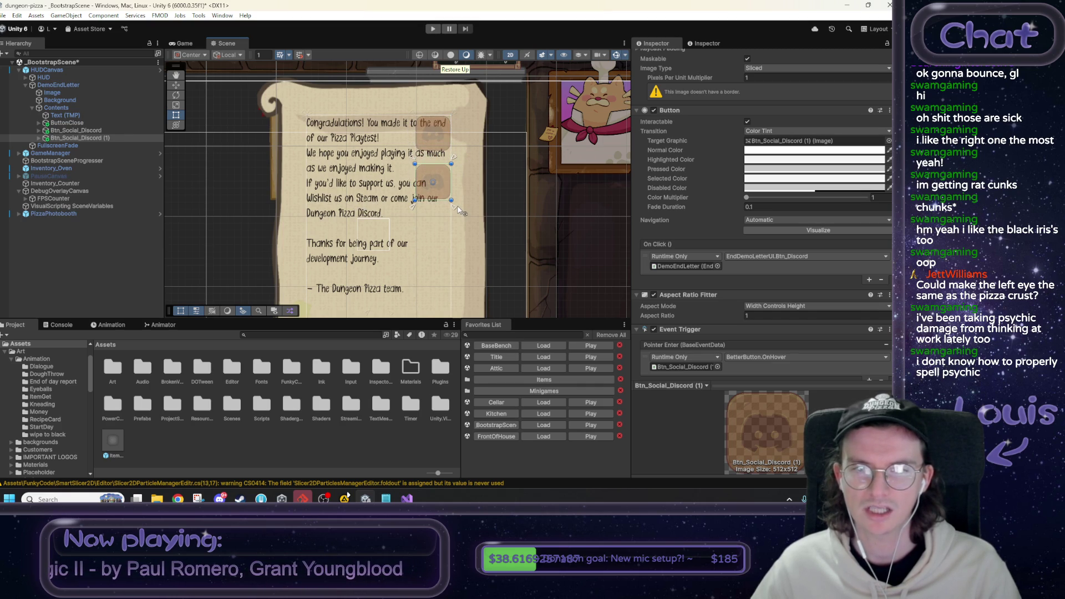
pyautogui.moveTo(455, 207); pyautogui.dragTo(454, 200)
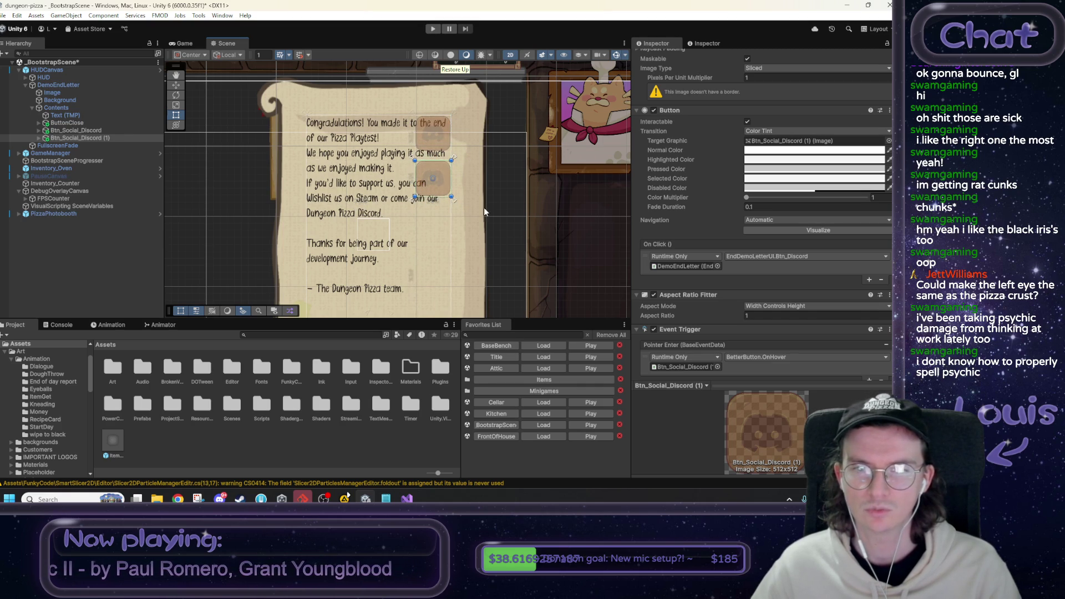
pyautogui.scroll(2, 659, 257)
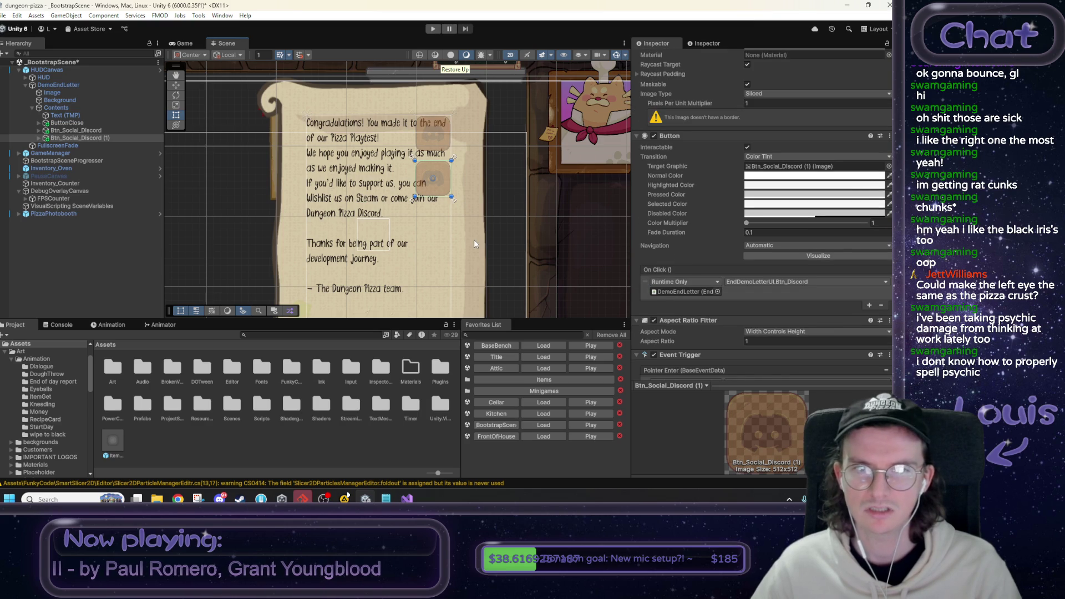
pyautogui.scroll(-1, 474, 242)
pyautogui.scroll(-2, 474, 242)
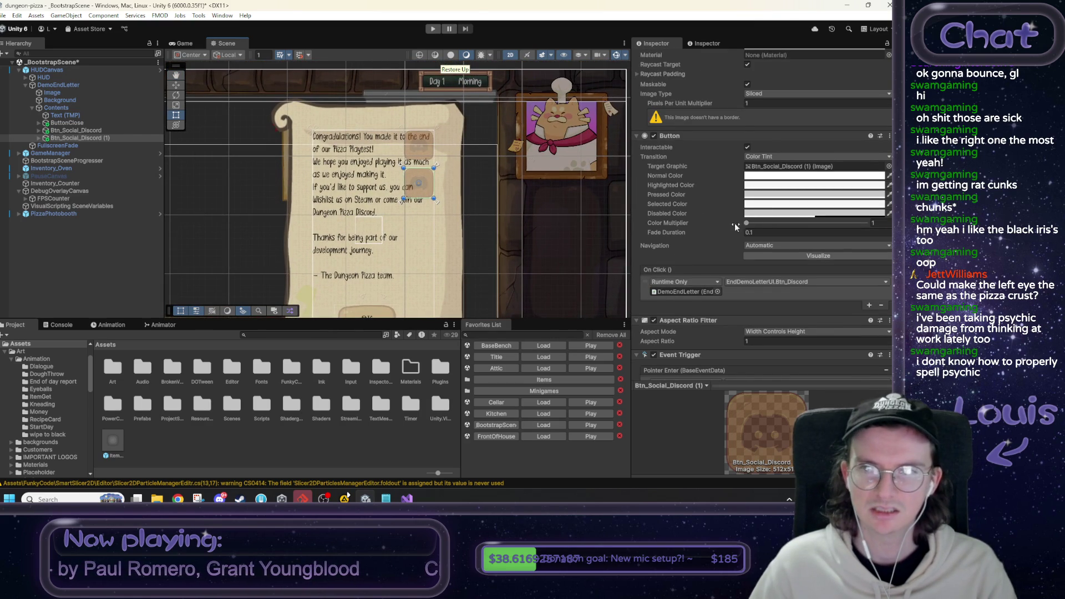
pyautogui.scroll(-2, 737, 237)
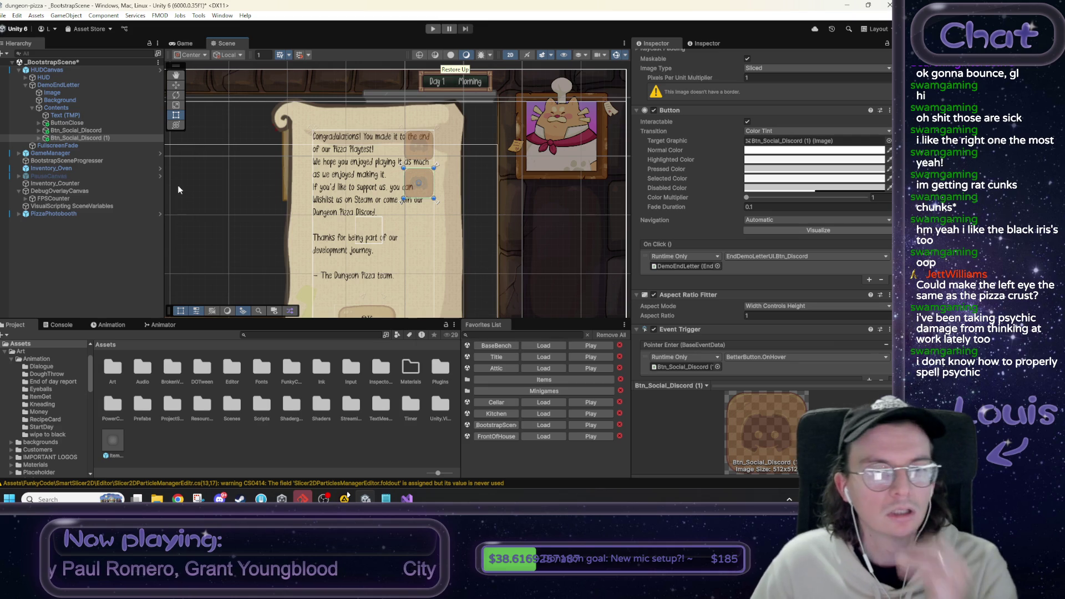
pyautogui.click(71, 109)
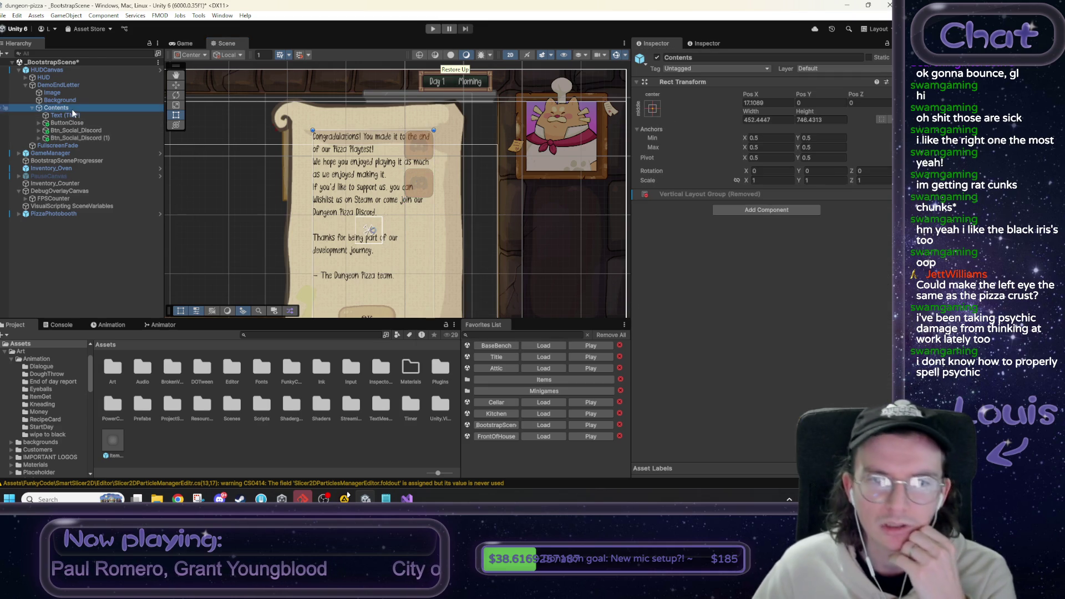
# Stretch the Contents anchors across its parent container.
pyautogui.moveTo(423, 211); pyautogui.dragTo(424, 223)
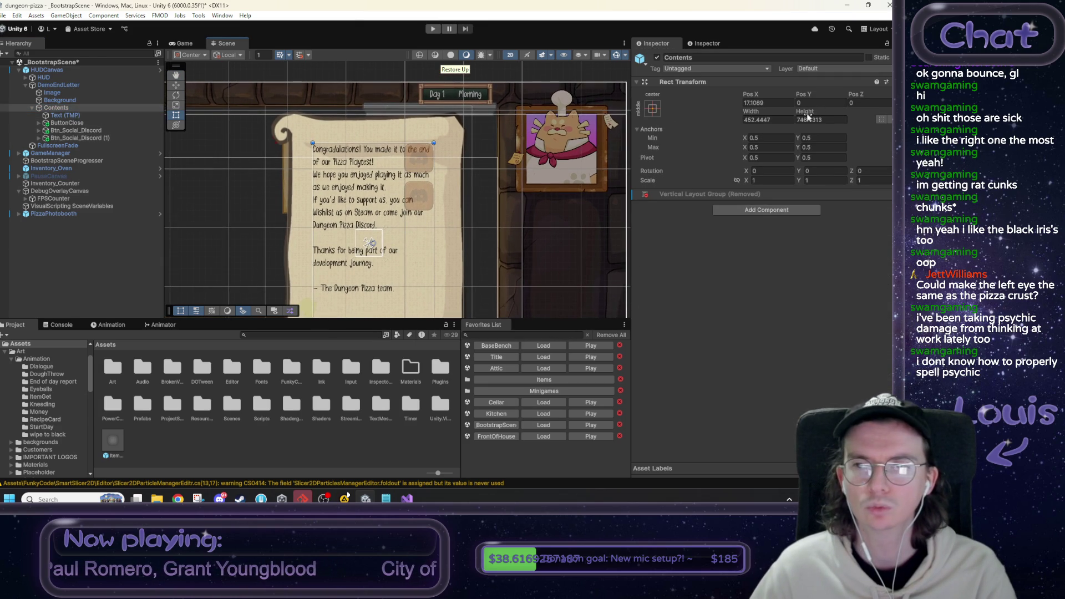
pyautogui.moveTo(368, 242); pyautogui.dragTo(355, 229)
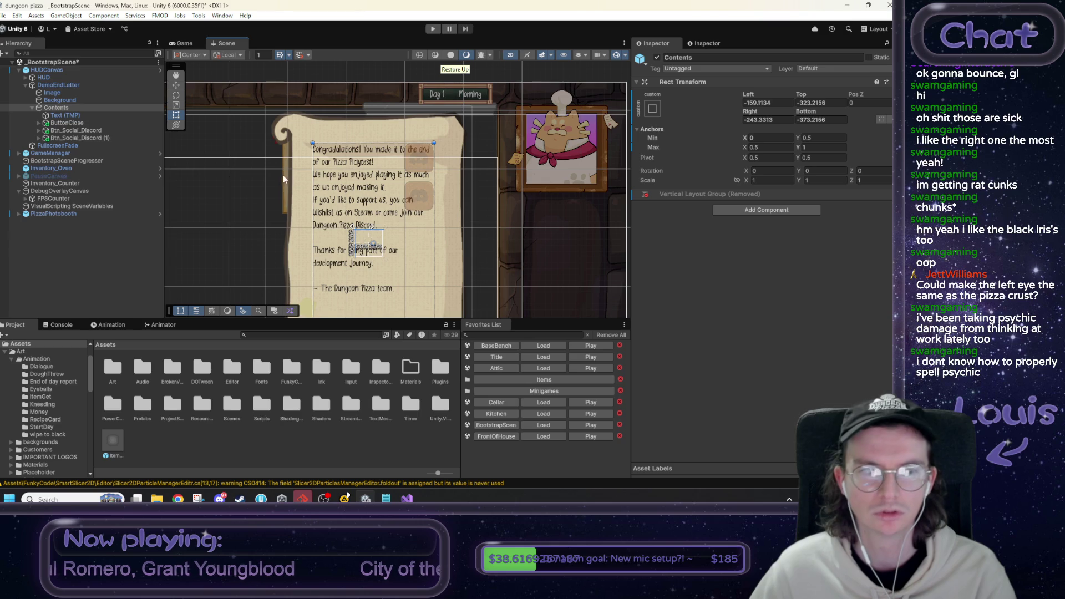
pyautogui.moveTo(372, 248); pyautogui.dragTo(411, 272)
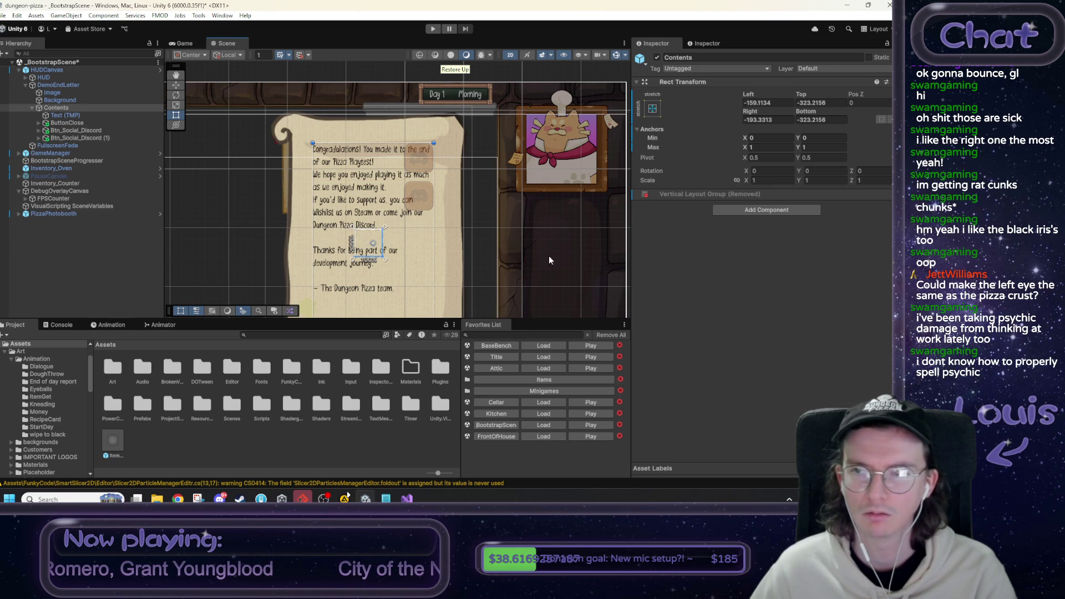
pyautogui.scroll(-3, 500, 218)
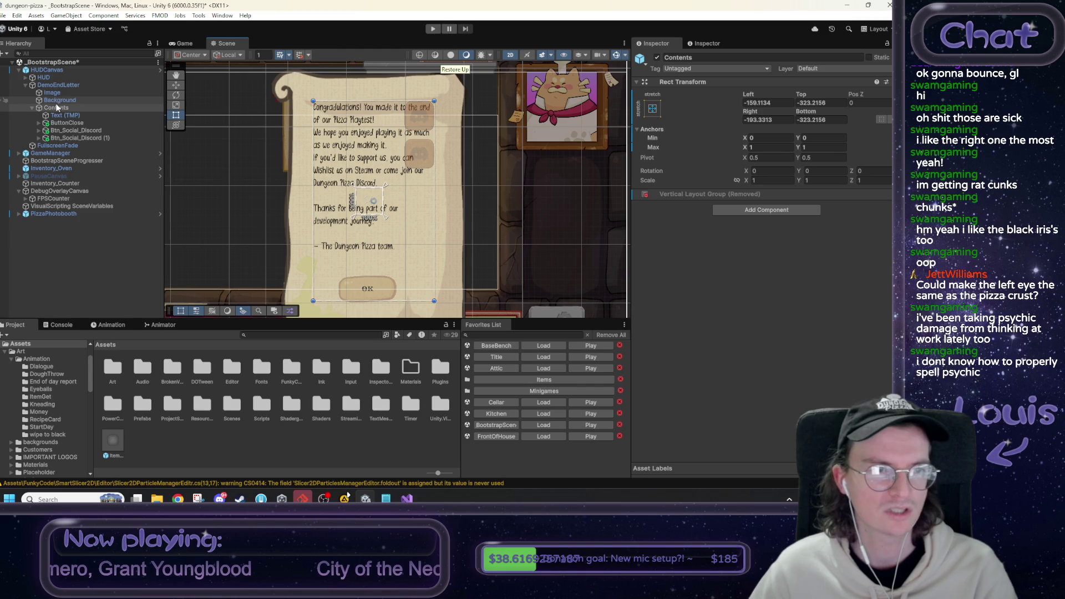
# Select DemoEndLetter and toggle its Canvas off and back on.
pyautogui.click(54, 84)
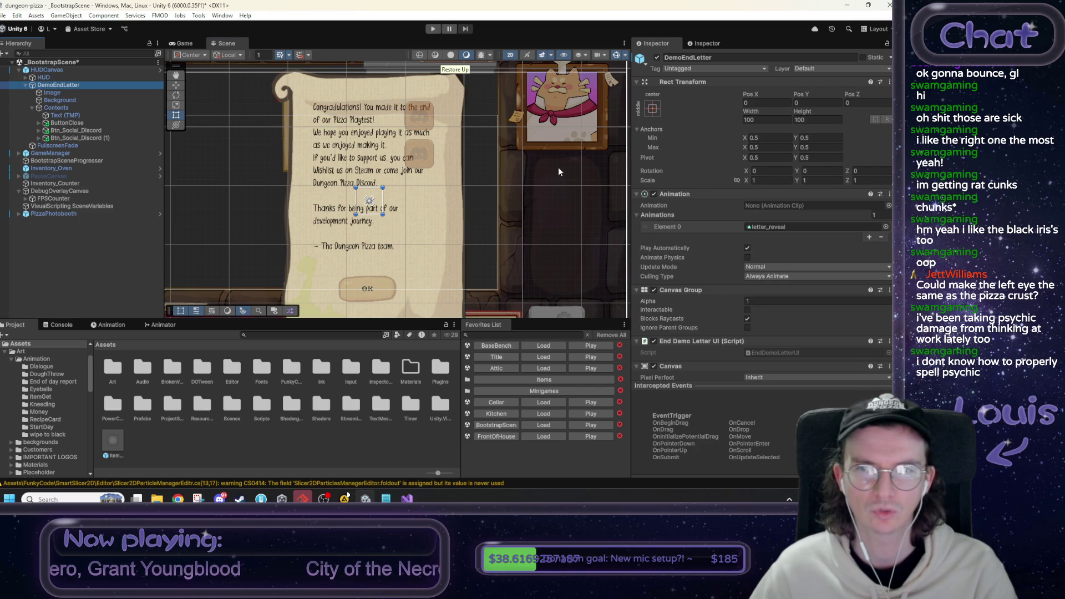
pyautogui.scroll(-5, 530, 218)
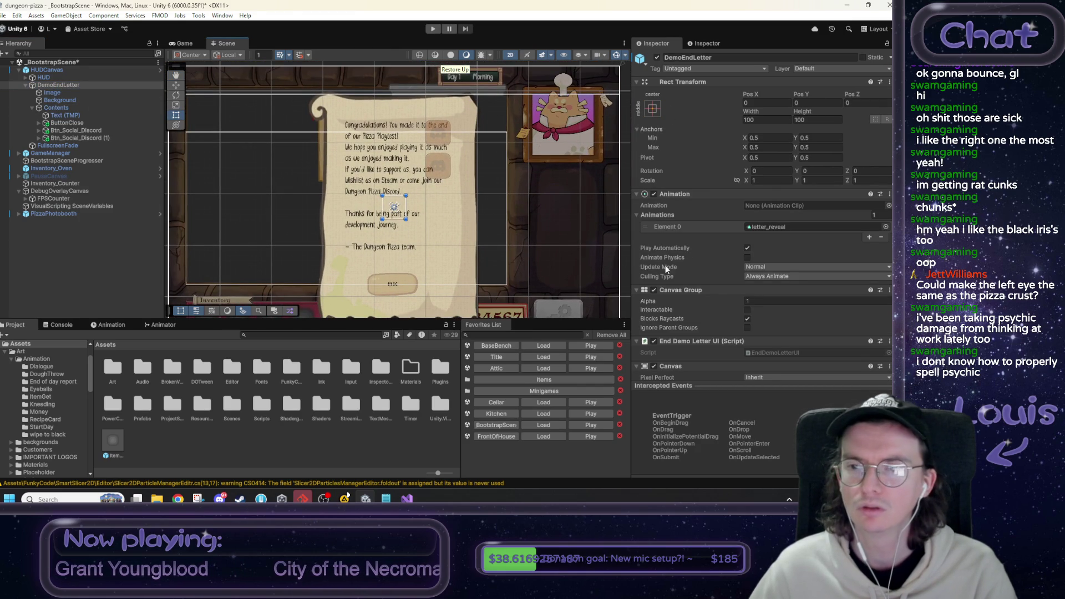
pyautogui.scroll(-3, 667, 272)
pyautogui.scroll(-2, 656, 290)
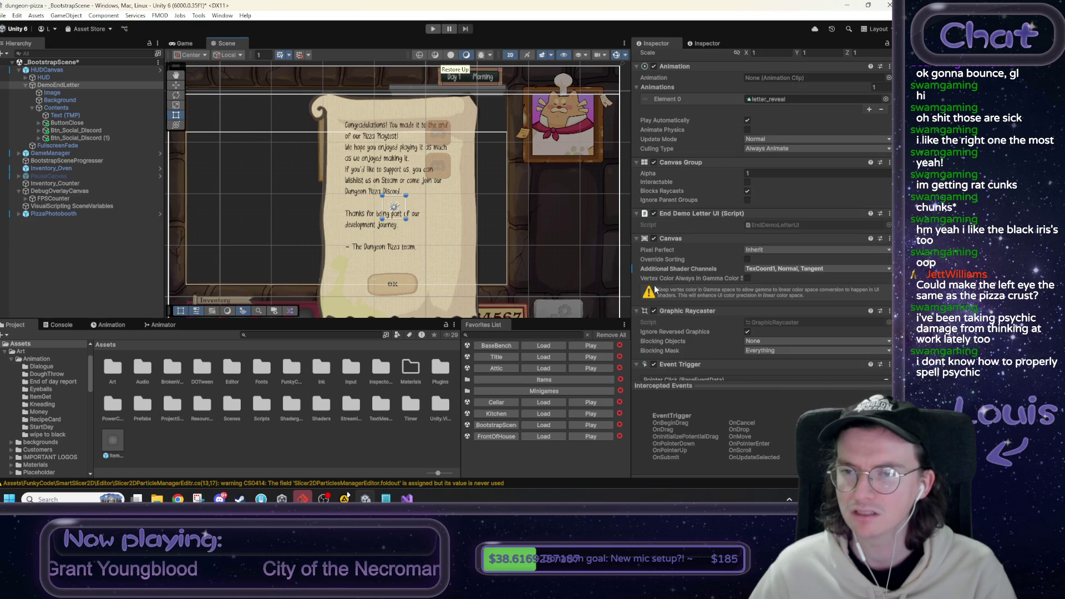
pyautogui.click(653, 238)
pyautogui.click(654, 239)
pyautogui.click(653, 239)
pyautogui.click(653, 238)
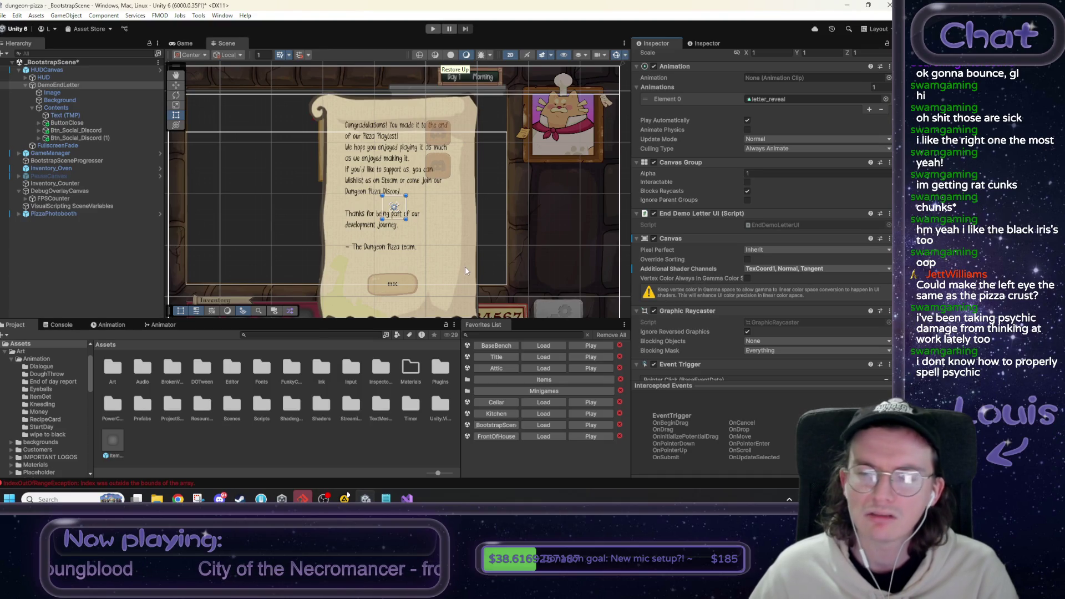
pyautogui.scroll(5, 692, 128)
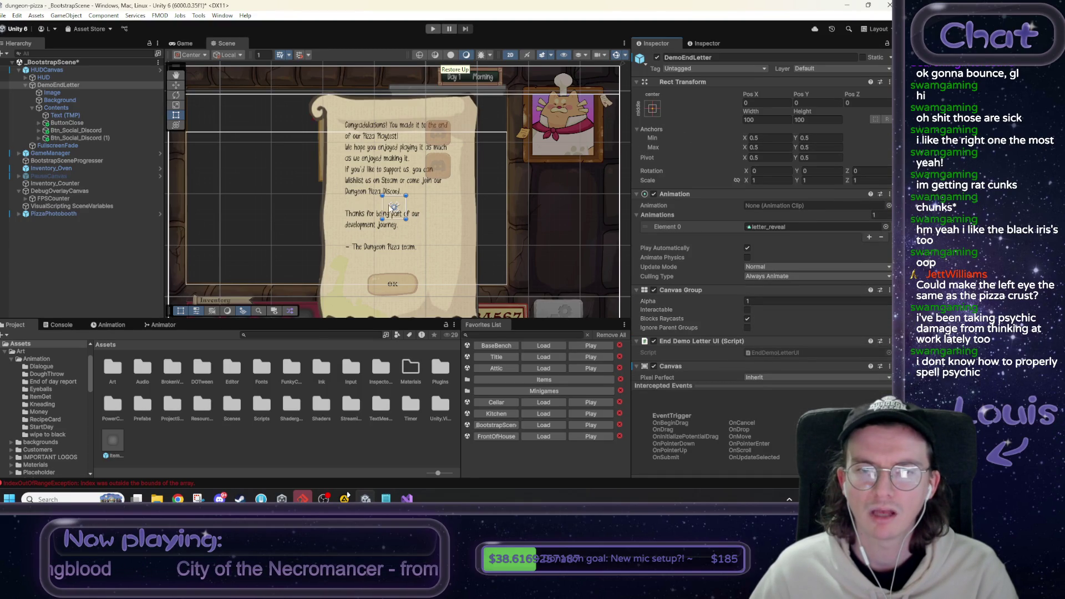
# Stretch DemoEndLetter's anchors across the whole canvas.
pyautogui.moveTo(392, 206)
pyautogui.mouseDown()
pyautogui.moveTo(364, 183)
pyautogui.moveTo(308, 88)
pyautogui.mouseUp()
pyautogui.press('f')
pyautogui.moveTo(354, 117); pyautogui.dragTo(207, 77)
pyautogui.moveTo(458, 220)
pyautogui.mouseDown()
pyautogui.moveTo(406, 176)
pyautogui.moveTo(433, 211)
pyautogui.moveTo(572, 289)
pyautogui.mouseUp()
pyautogui.moveTo(495, 199); pyautogui.dragTo(542, 249)
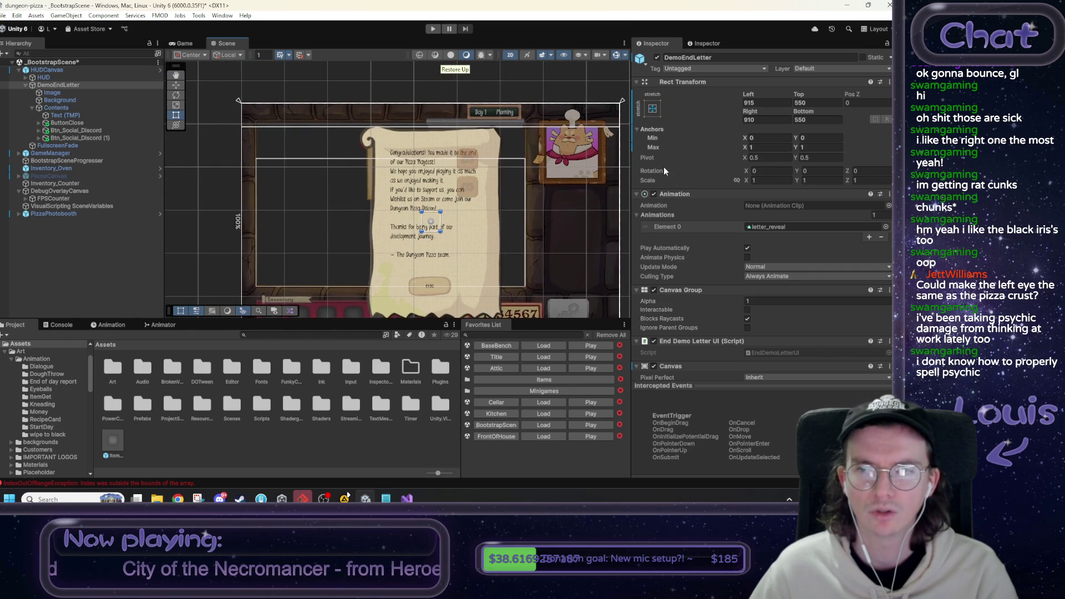
# Set DemoEndLetter's Left, Top, Right and Bottom offsets to 0.
pyautogui.click(772, 101)
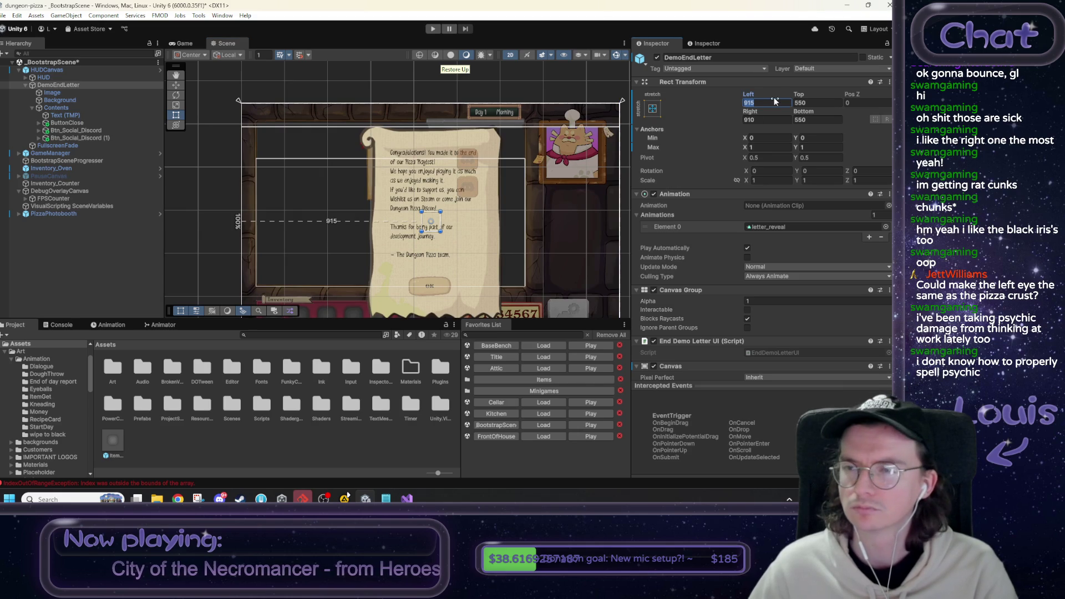
pyautogui.write('0')
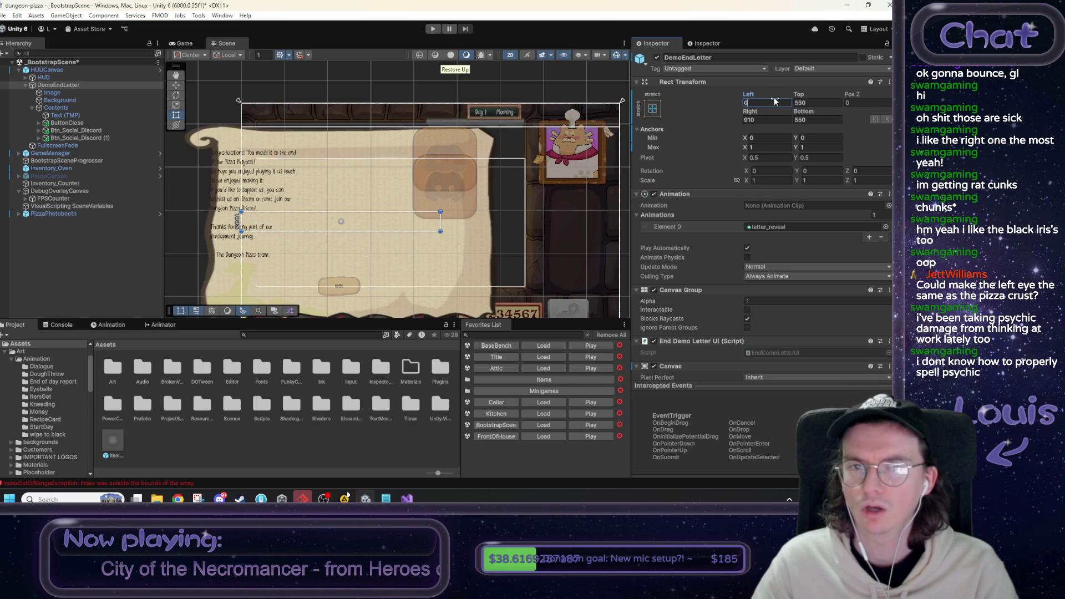
pyautogui.press('Tab')
pyautogui.write('0')
pyautogui.press('Tab')
pyautogui.write('0')
pyautogui.press('Tab')
pyautogui.write('0')
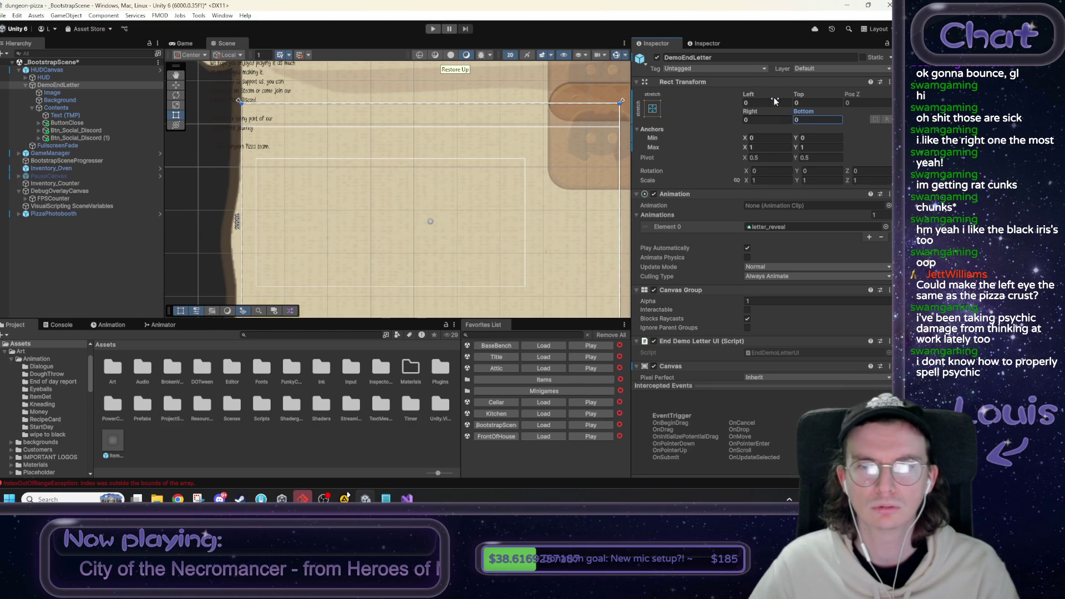
# Split the new Image's anchors, compare it with Background, and start zeroing Background's left offset.
pyautogui.click(52, 93)
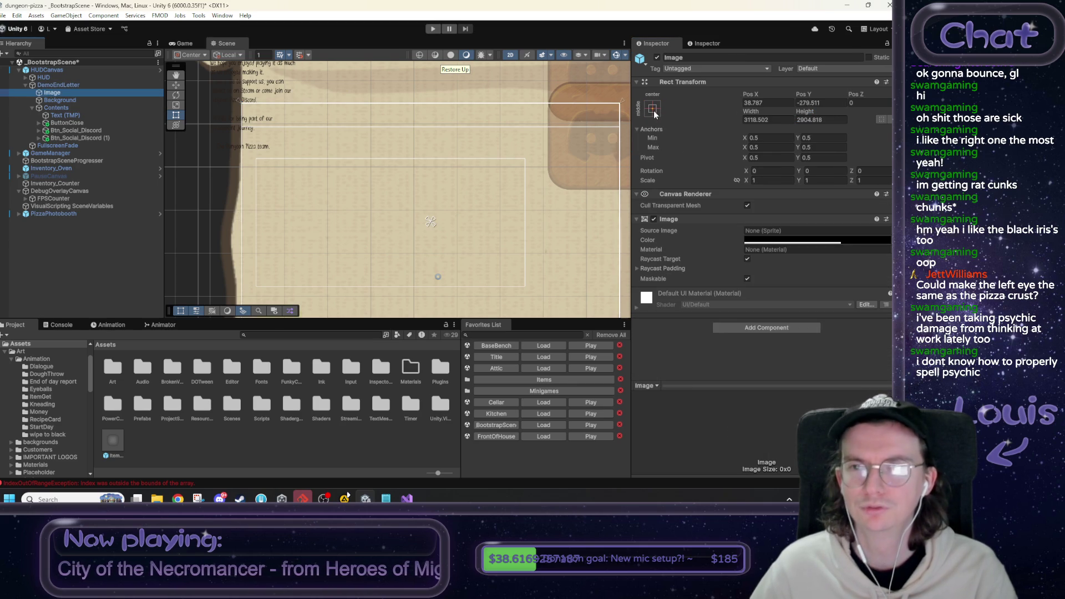
pyautogui.moveTo(430, 223); pyautogui.dragTo(417, 182)
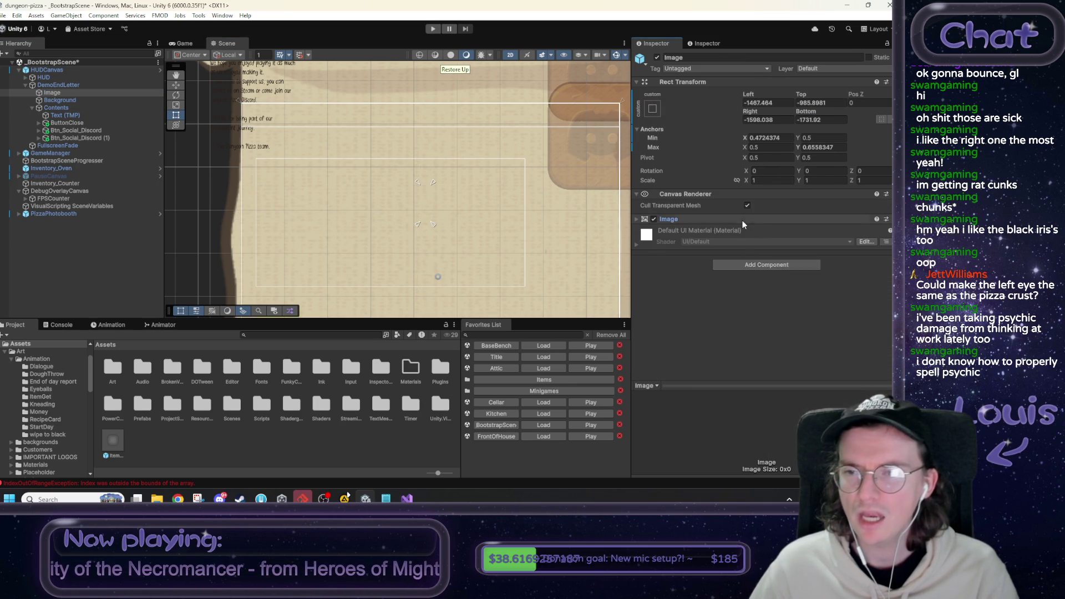
pyautogui.click(84, 100)
pyautogui.click(72, 93)
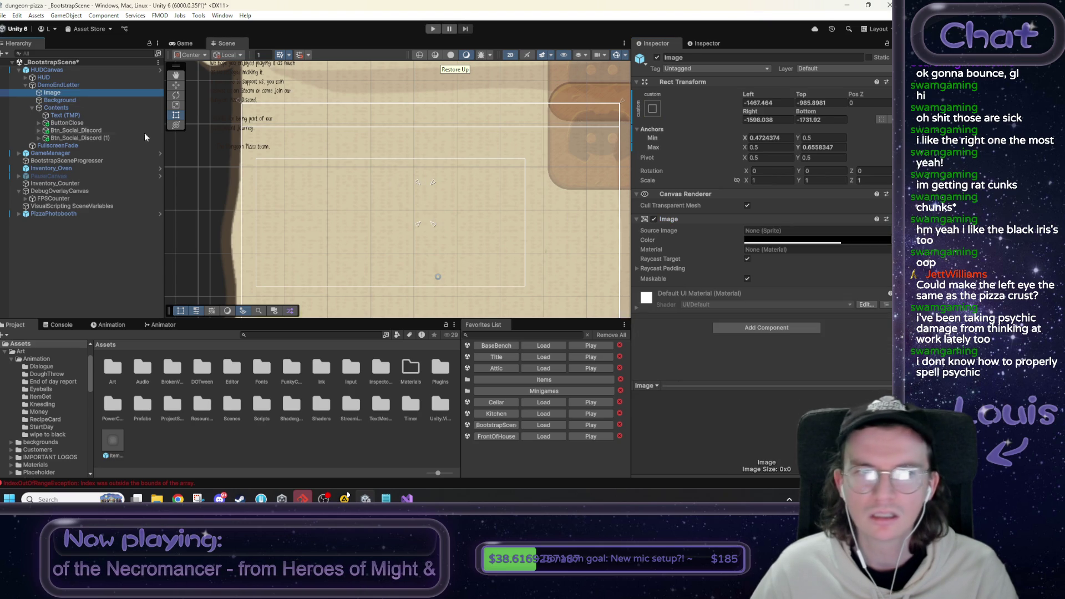
pyautogui.click(78, 102)
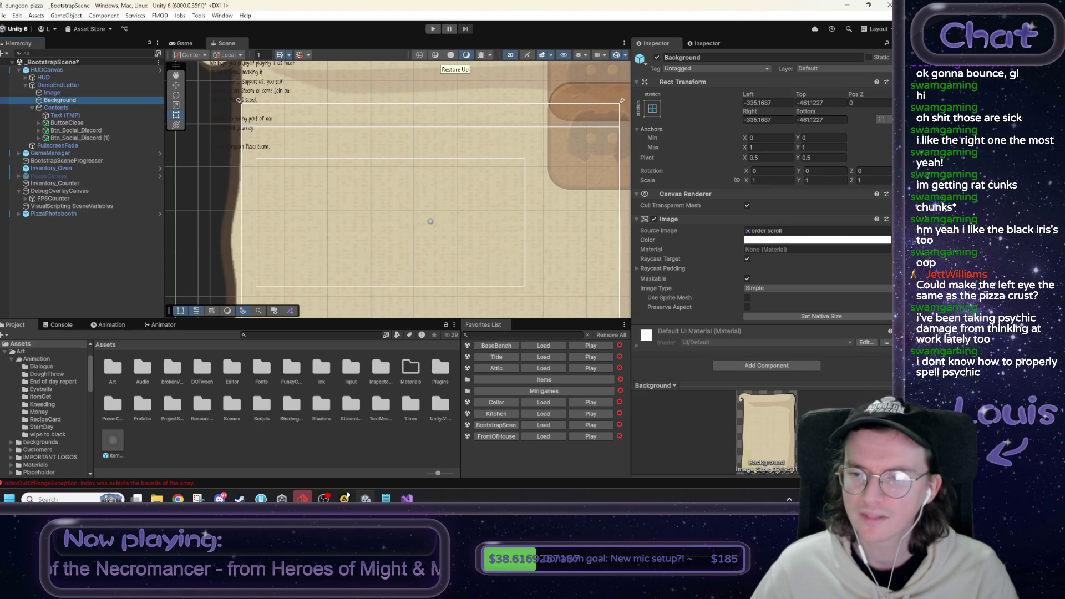
pyautogui.click(65, 92)
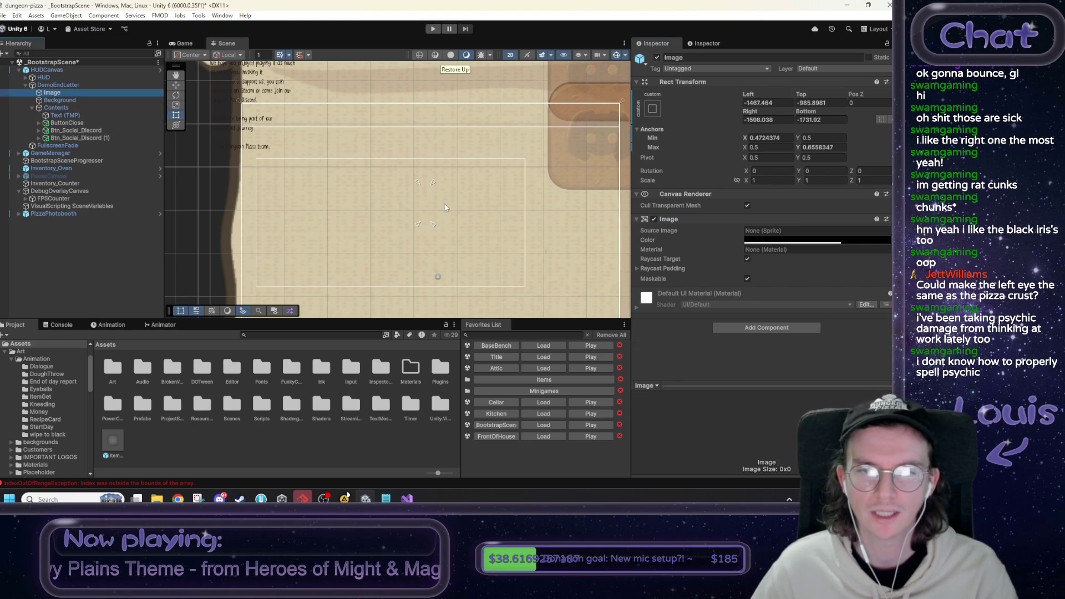
pyautogui.click(416, 195)
pyautogui.click(417, 191)
pyautogui.click(172, 142)
pyautogui.click(287, 162)
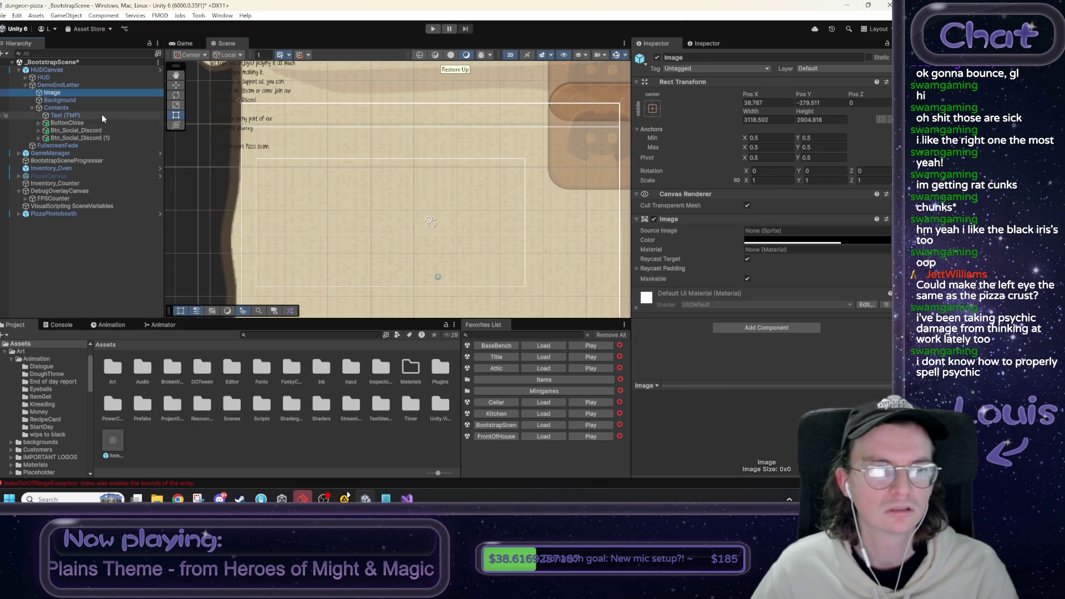
pyautogui.click(68, 102)
pyautogui.click(767, 102)
# Set the Background's Left, Top, Right and Bottom offsets all to 0.
pyautogui.write('0')
pyautogui.press('Tab')
pyautogui.write('0')
pyautogui.press('Tab')
pyautogui.press('Tab')
pyautogui.write('0')
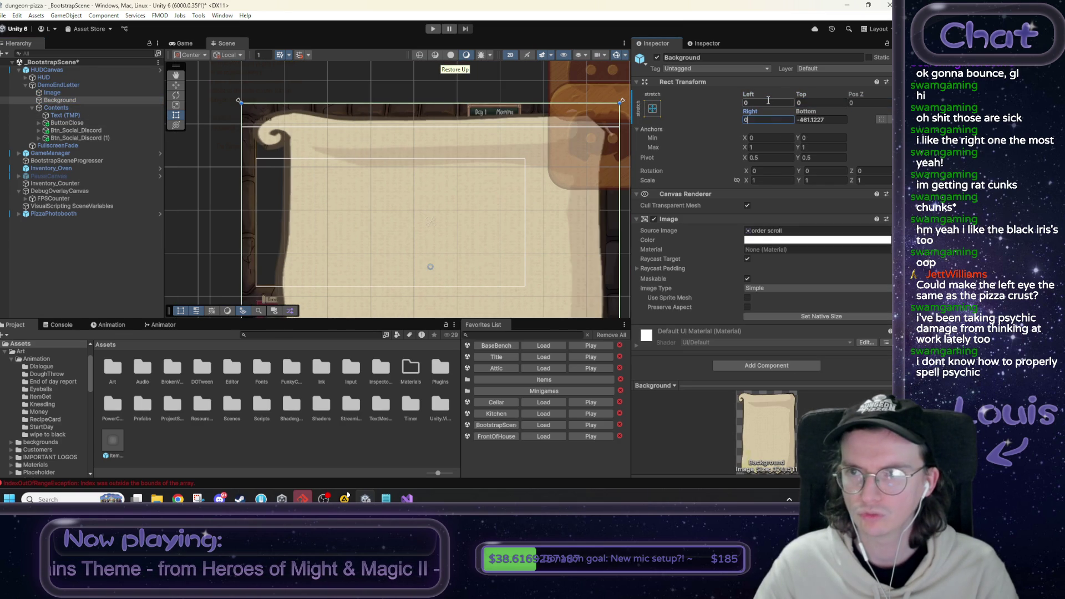
pyautogui.press('Tab')
pyautogui.write('0')
pyautogui.scroll(-2, 579, 183)
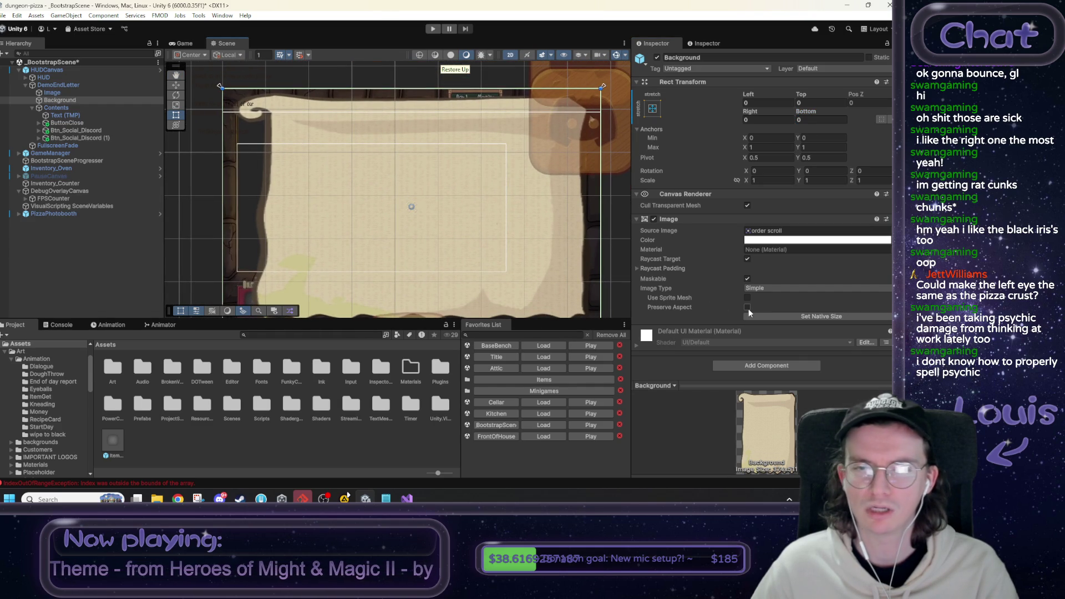
# Drag the parchment's top-left and bottom-right anchor corners inward to shrink it.
pyautogui.moveTo(220, 87)
pyautogui.mouseDown()
pyautogui.moveTo(239, 187)
pyautogui.moveTo(219, 138)
pyautogui.mouseUp()
pyautogui.hotkey('ctrl', 'z')
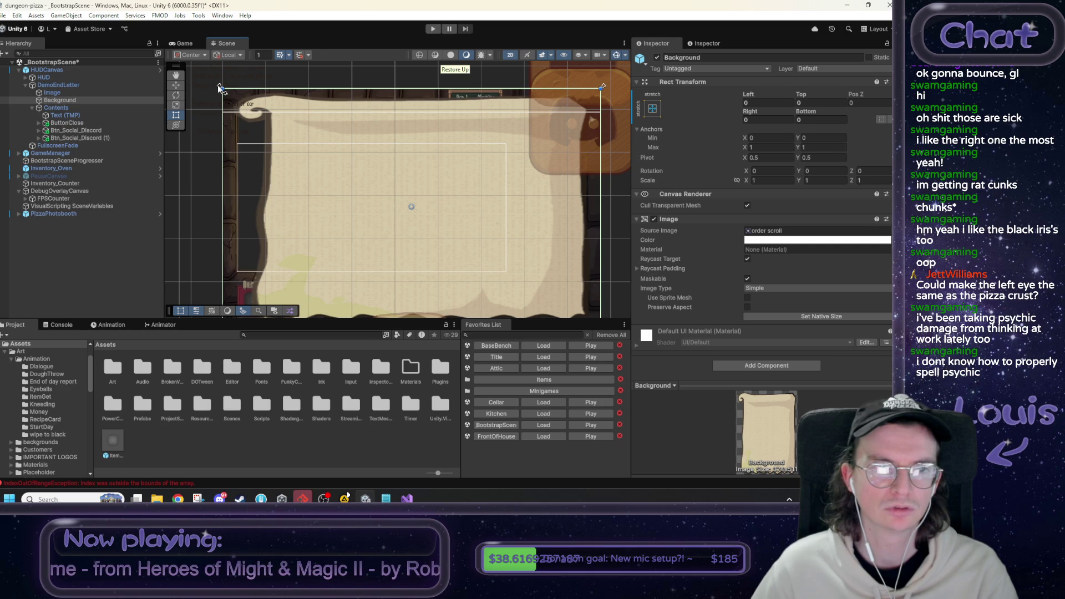
pyautogui.moveTo(220, 88)
pyautogui.mouseDown()
pyautogui.moveTo(324, 110)
pyautogui.moveTo(310, 107)
pyautogui.mouseUp()
pyautogui.press('f')
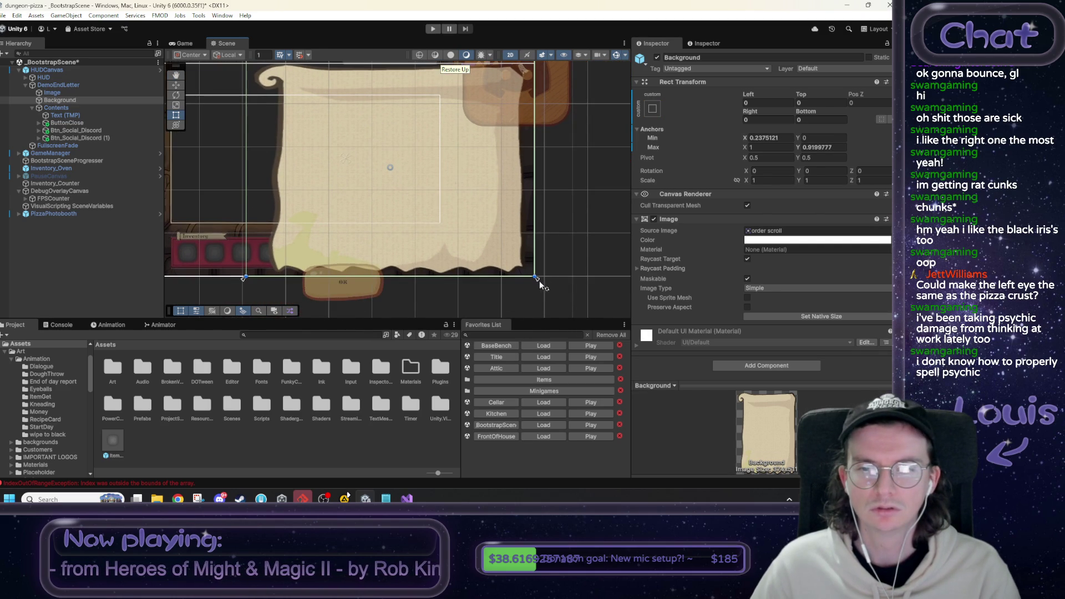
pyautogui.moveTo(539, 281)
pyautogui.mouseDown()
pyautogui.moveTo(438, 258)
pyautogui.moveTo(383, 230)
pyautogui.mouseUp()
pyautogui.press('f')
# Review the parchment, Day 1 label and 1234567 counter, then bring up HUDCanvas's actions.
pyautogui.moveTo(490, 300)
pyautogui.mouseDown()
pyautogui.moveTo(484, 214)
pyautogui.moveTo(463, 186)
pyautogui.moveTo(467, 207)
pyautogui.moveTo(390, 272)
pyautogui.moveTo(463, 210)
pyautogui.mouseUp()
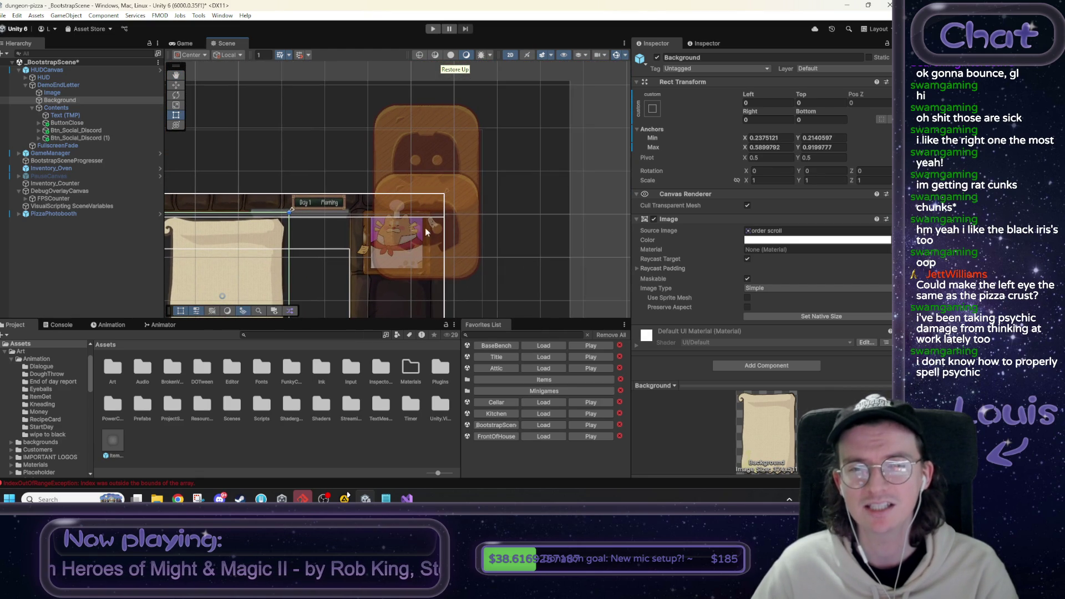
pyautogui.moveTo(432, 243); pyautogui.dragTo(519, 166)
pyautogui.moveTo(461, 208)
pyautogui.mouseDown()
pyautogui.moveTo(502, 184)
pyautogui.moveTo(467, 155)
pyautogui.mouseUp()
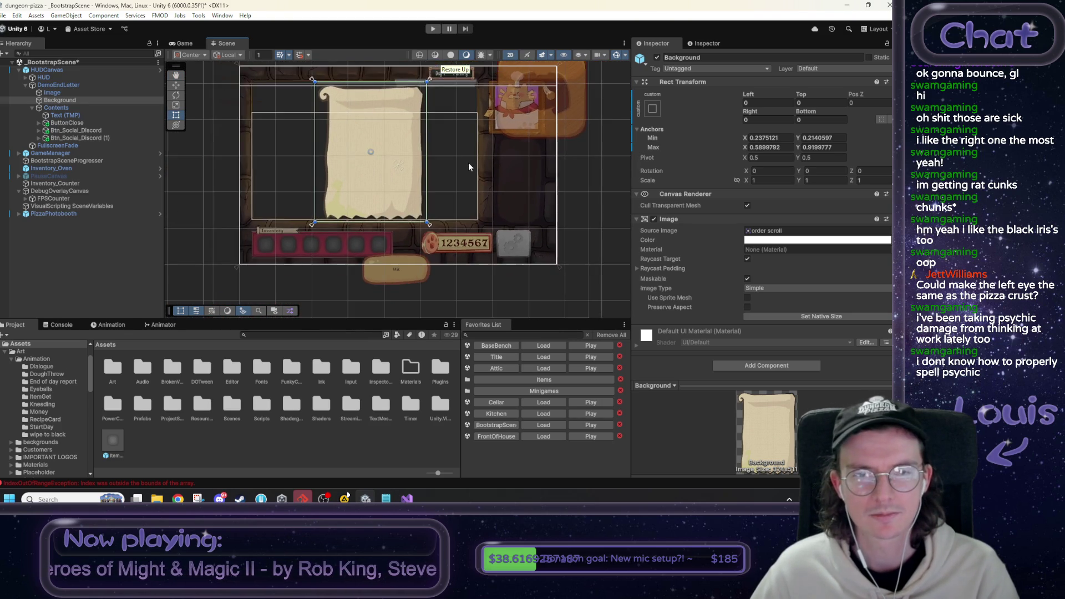
pyautogui.scroll(-1, 530, 214)
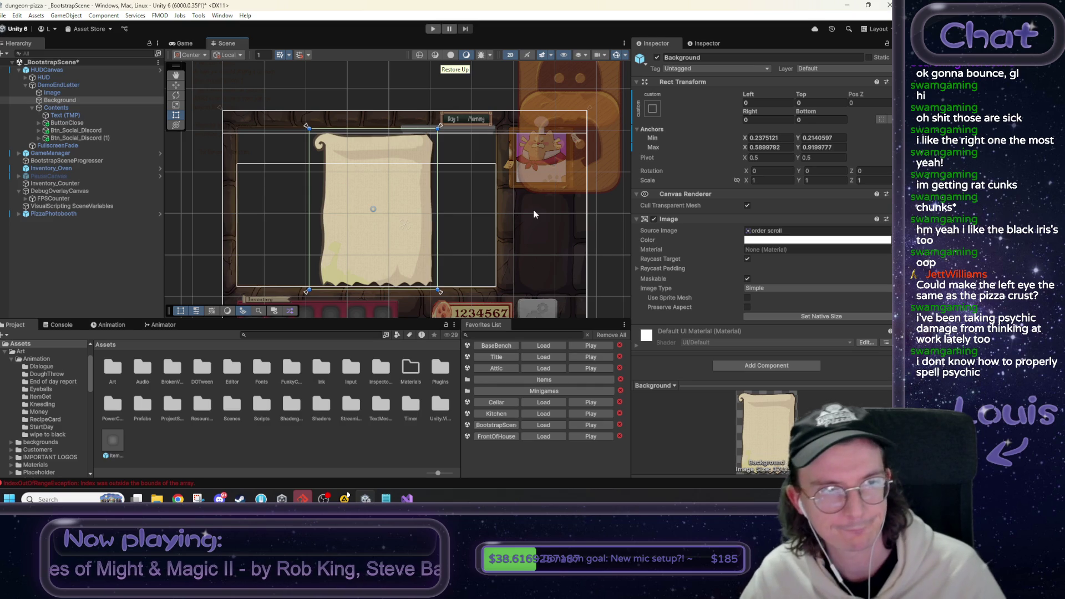
pyautogui.rightClick(68, 69)
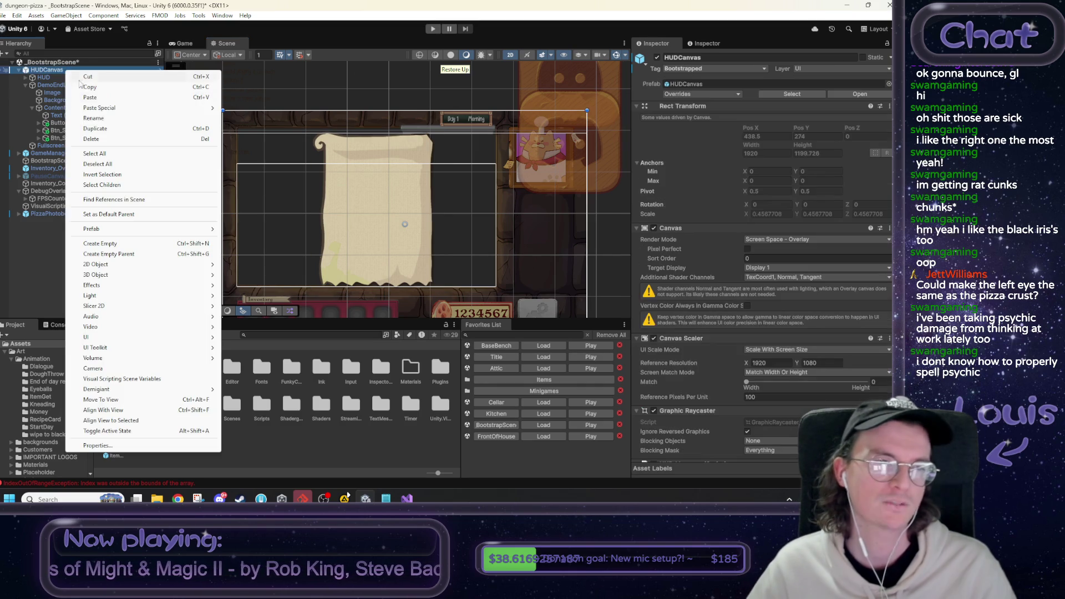
# Open the HUDCanvas prefab in context and switch DemoEndLetter on.
pyautogui.moveTo(136, 232)
pyautogui.click(265, 228)
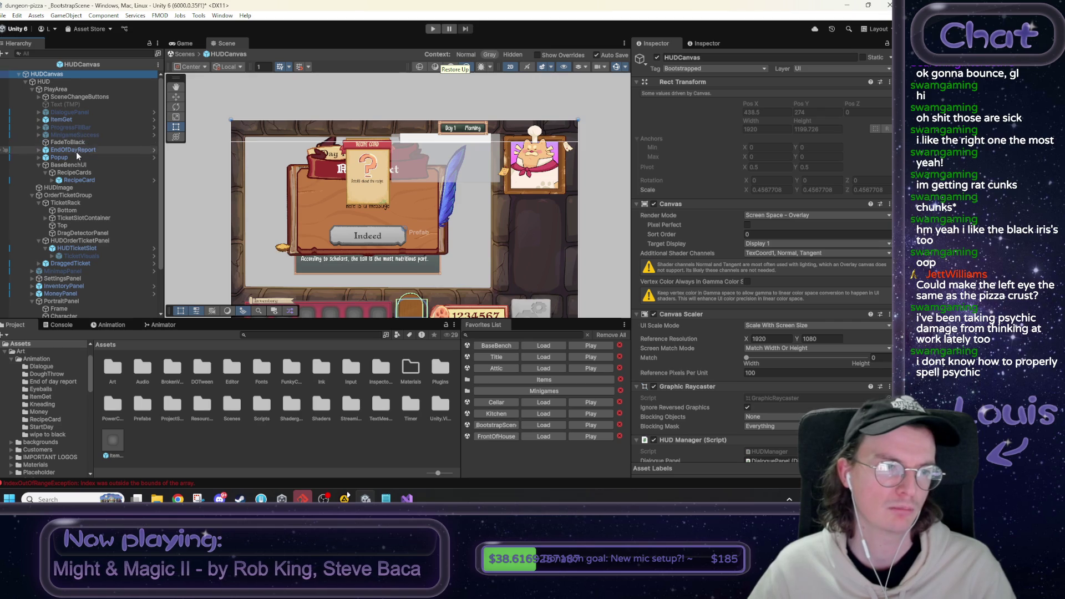
pyautogui.scroll(-3, 84, 260)
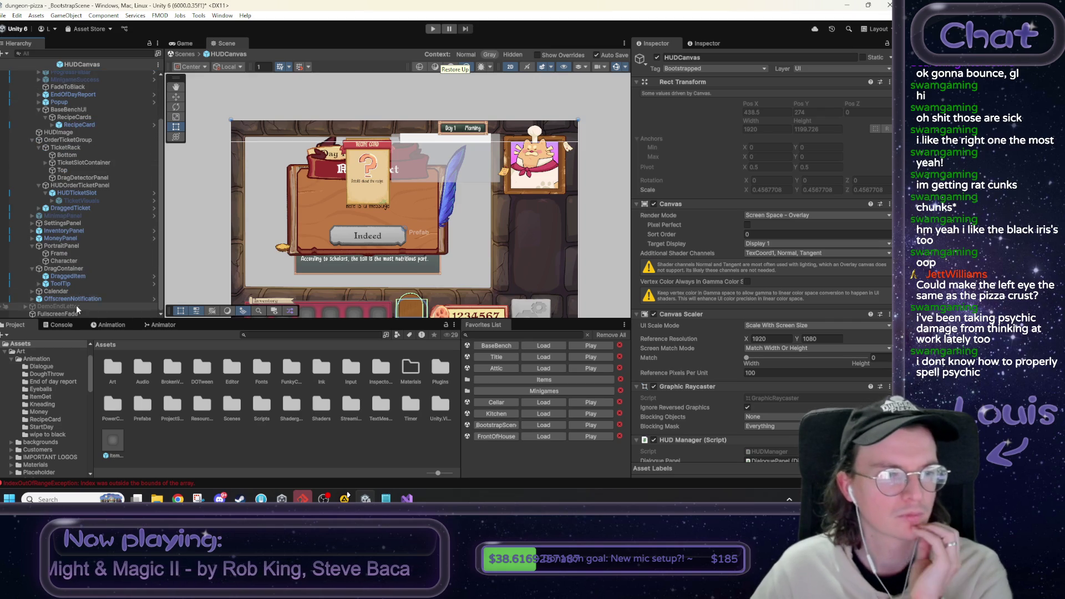
pyautogui.click(85, 306)
pyautogui.click(657, 57)
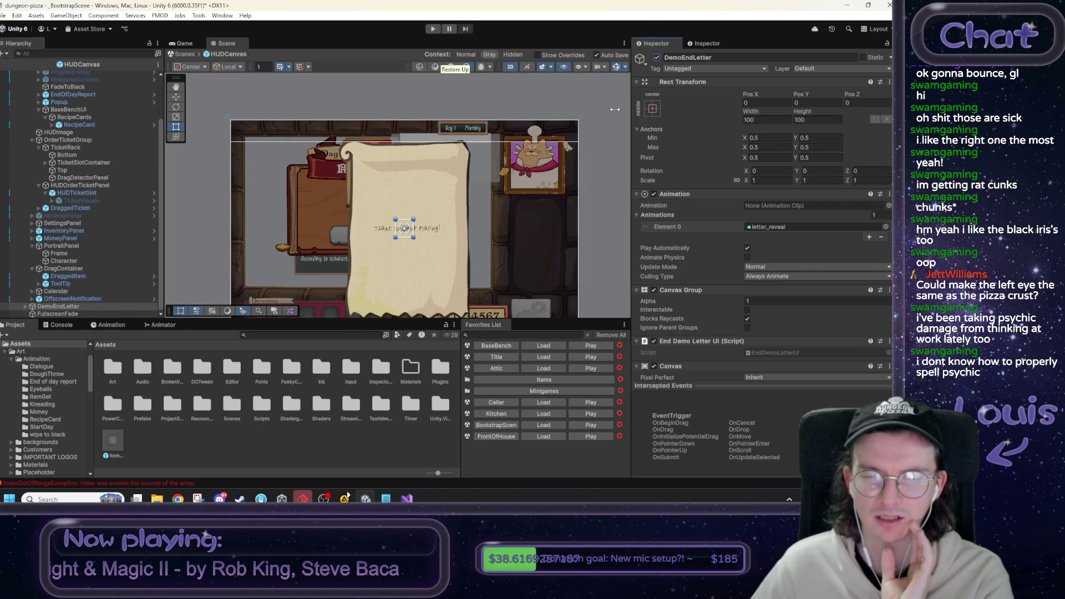
pyautogui.moveTo(498, 198); pyautogui.dragTo(497, 174)
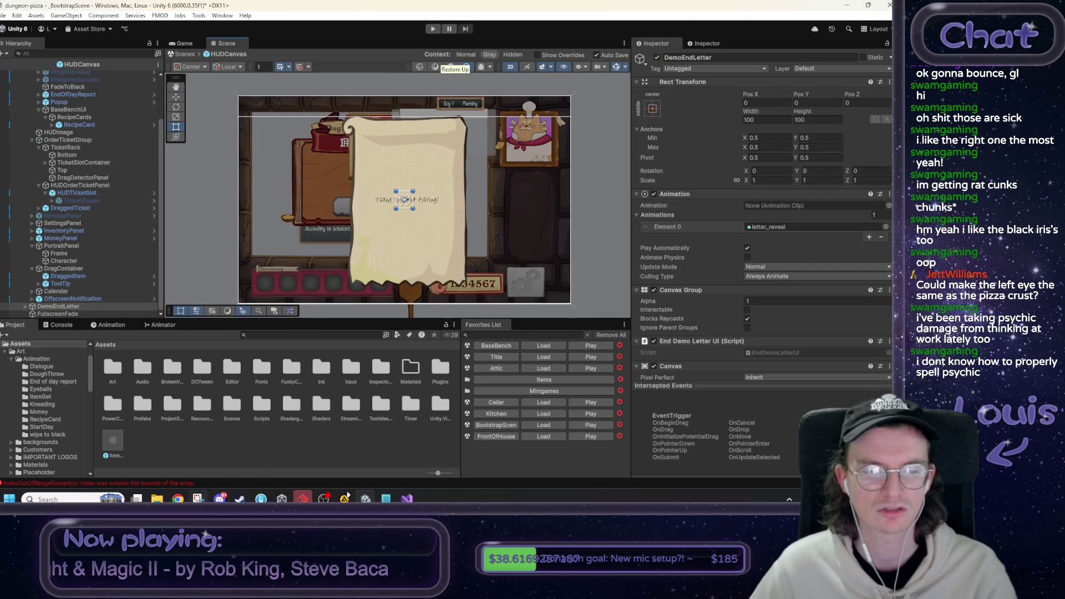
# Check the annotated letter mockup, then return from prefab editing to the scene.
pyautogui.click(198, 498)
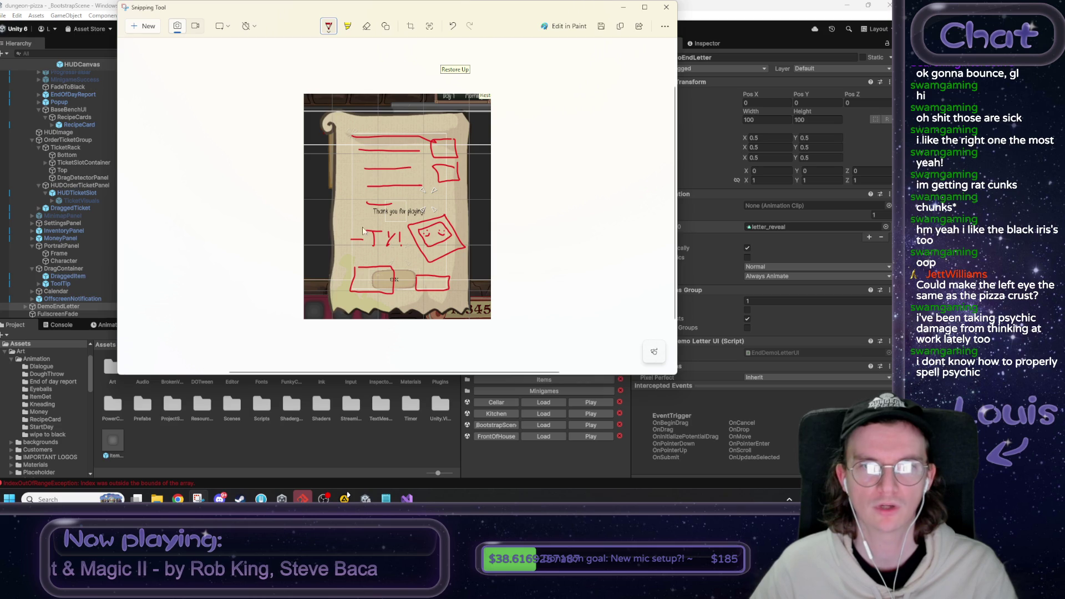
pyautogui.click(624, 7)
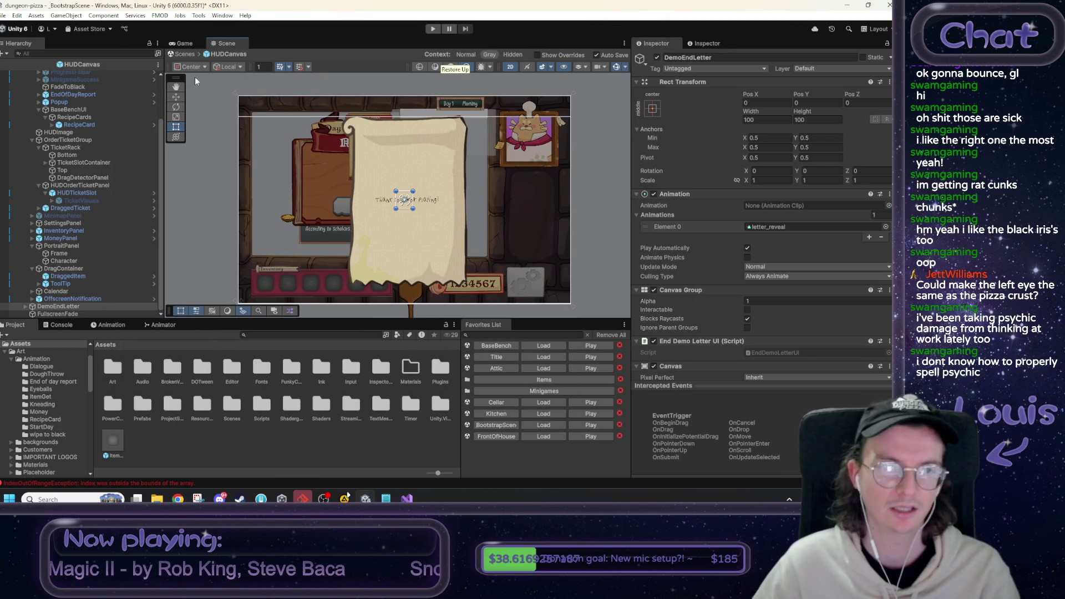
pyautogui.click(183, 54)
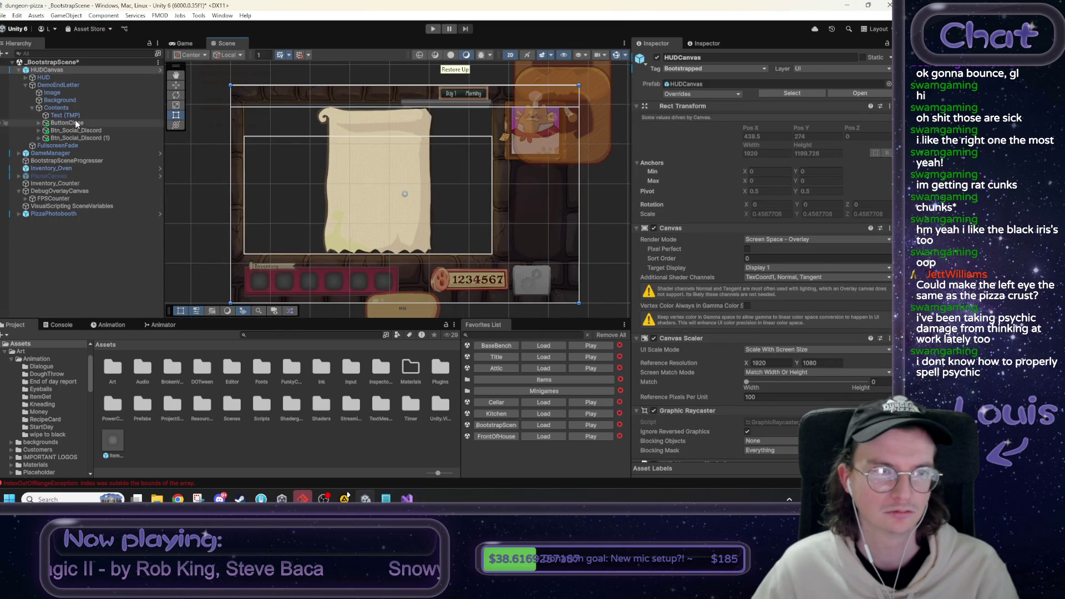
# Stretch the Background parchment's anchors up-left and down-right, then compare it with the mockup.
pyautogui.click(66, 100)
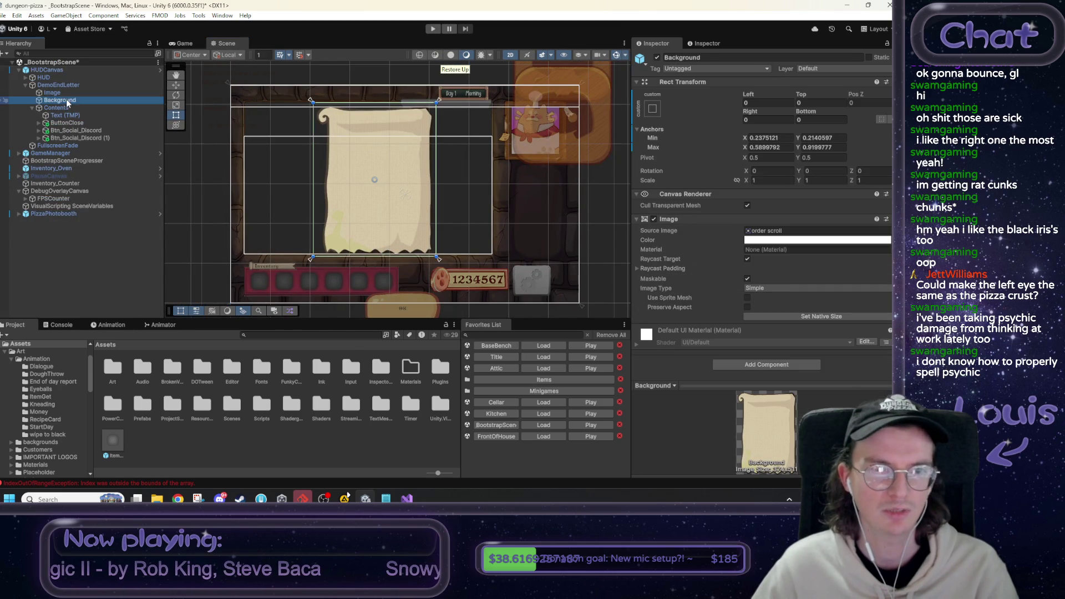
pyautogui.click(310, 102)
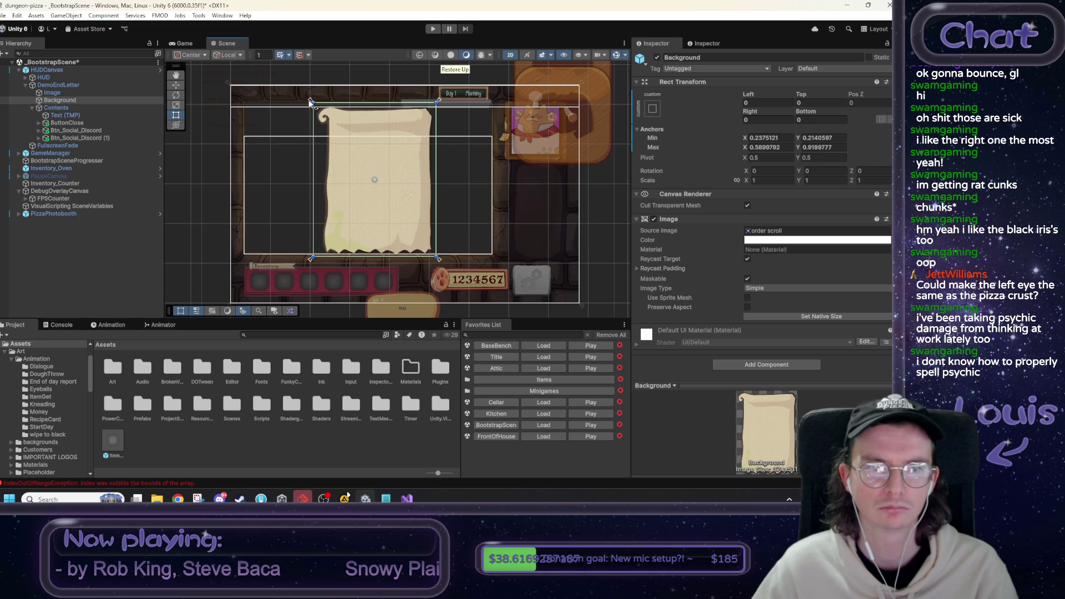
pyautogui.moveTo(311, 101); pyautogui.dragTo(308, 91)
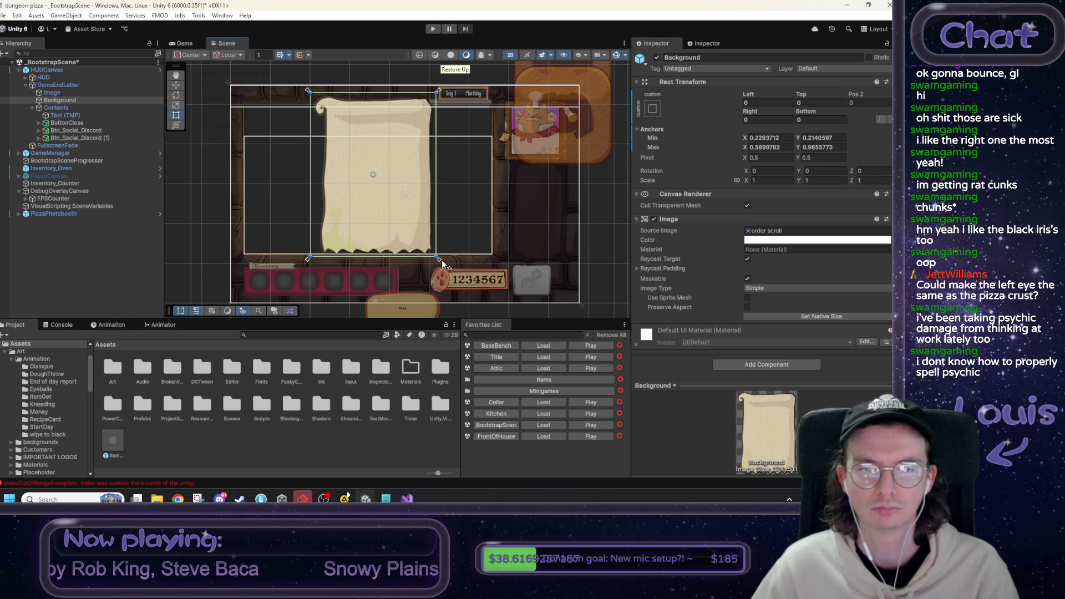
pyautogui.moveTo(439, 264)
pyautogui.mouseDown()
pyautogui.moveTo(505, 308)
pyautogui.moveTo(468, 309)
pyautogui.moveTo(484, 308)
pyautogui.mouseUp()
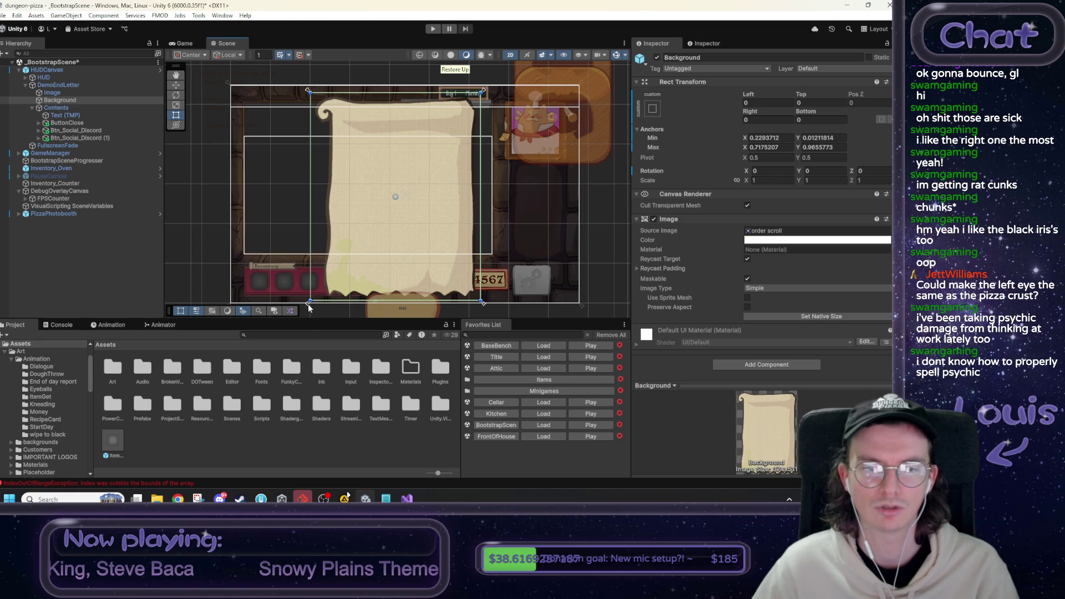
pyautogui.moveTo(309, 308); pyautogui.dragTo(317, 297)
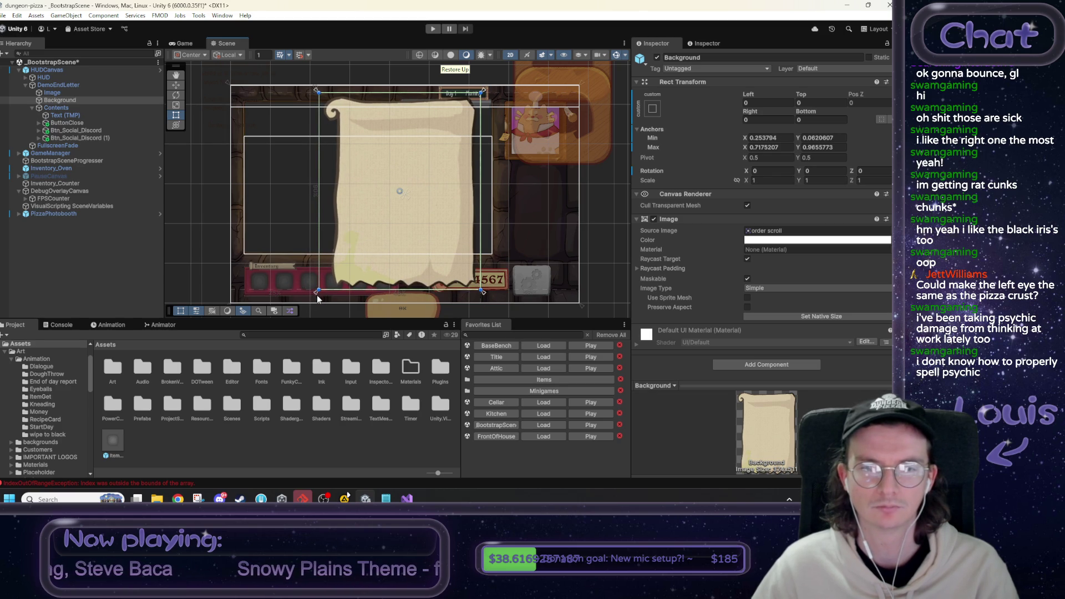
pyautogui.hotkey('alt', 'Tab')
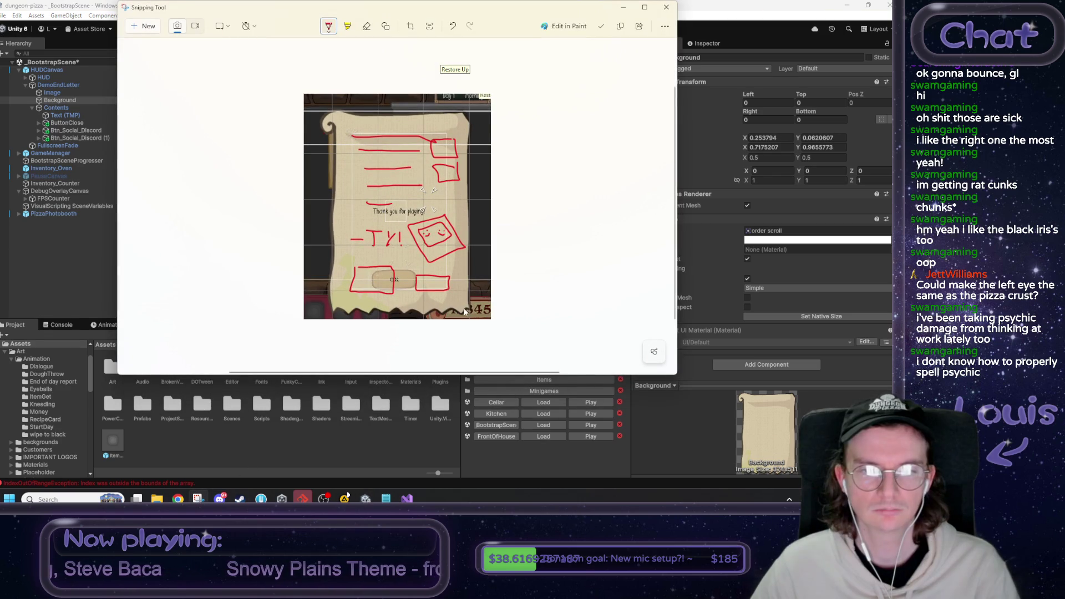
pyautogui.click(666, 7)
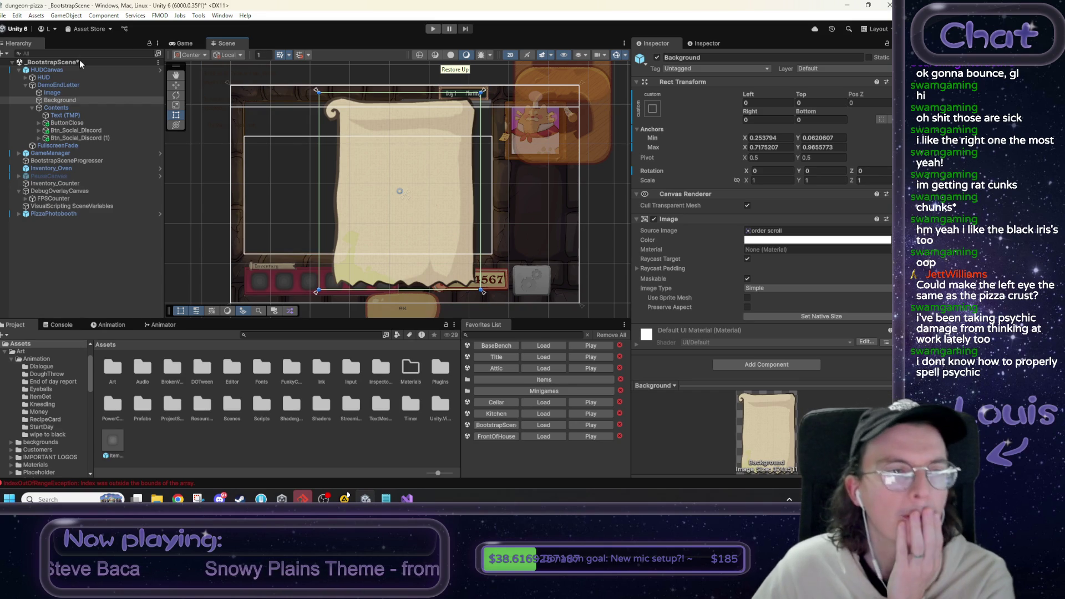
# Shrink the Contents area by dragging its top-left and bottom-right anchors inward.
pyautogui.click(90, 102)
pyautogui.click(85, 108)
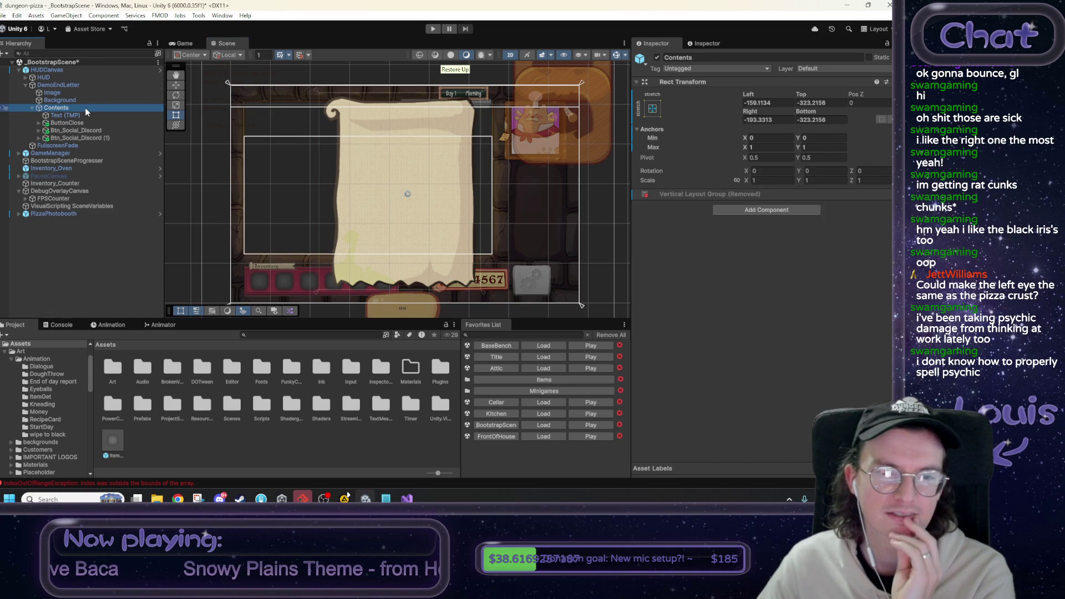
pyautogui.moveTo(228, 82); pyautogui.dragTo(349, 111)
pyautogui.moveTo(581, 306)
pyautogui.mouseDown()
pyautogui.moveTo(487, 268)
pyautogui.moveTo(468, 273)
pyautogui.mouseUp()
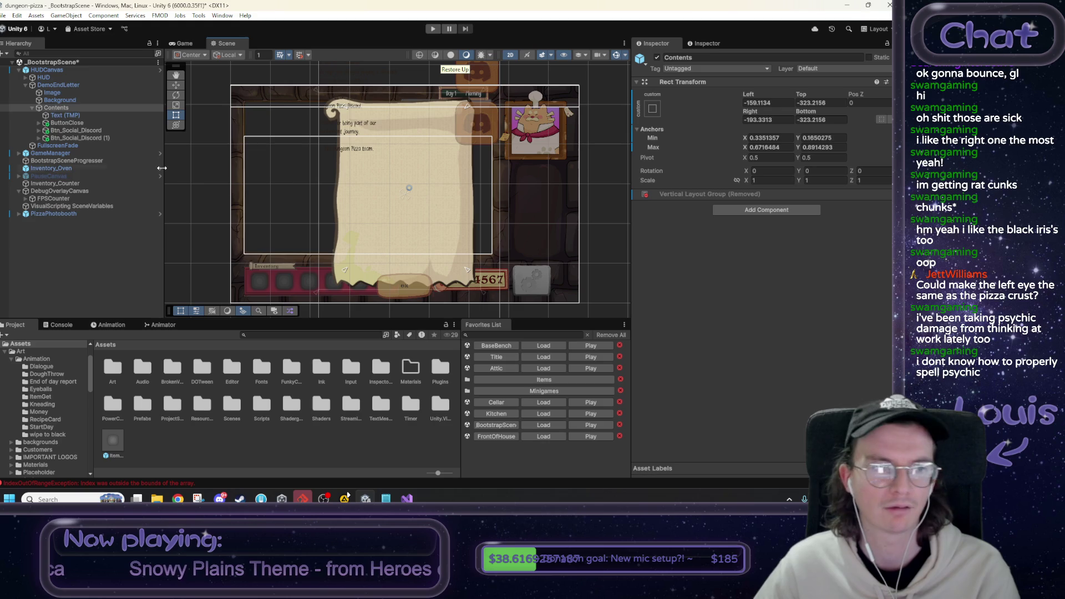
# Reposition the Text (TMP) body text's anchors onto the scroll.
pyautogui.click(78, 115)
pyautogui.press('f')
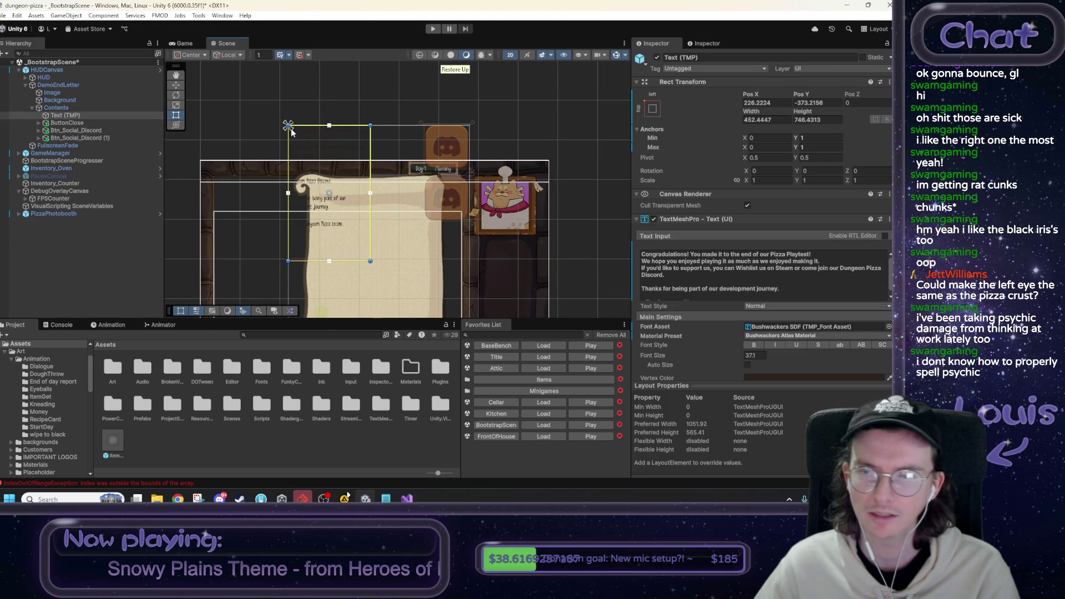
pyautogui.moveTo(291, 132)
pyautogui.mouseDown()
pyautogui.moveTo(366, 221)
pyautogui.moveTo(397, 282)
pyautogui.mouseUp()
pyautogui.scroll(-1, 300, 136)
pyautogui.moveTo(280, 89); pyautogui.dragTo(311, 156)
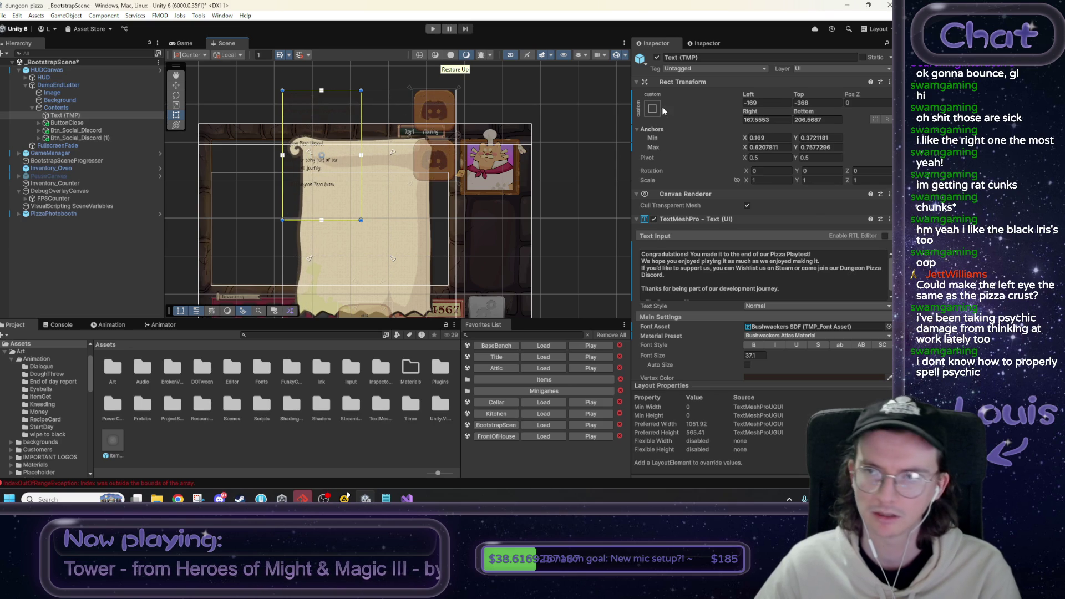
# Set the body text's Left, Top, Right and Bottom offsets to 0.
pyautogui.click(767, 102)
pyautogui.write('0')
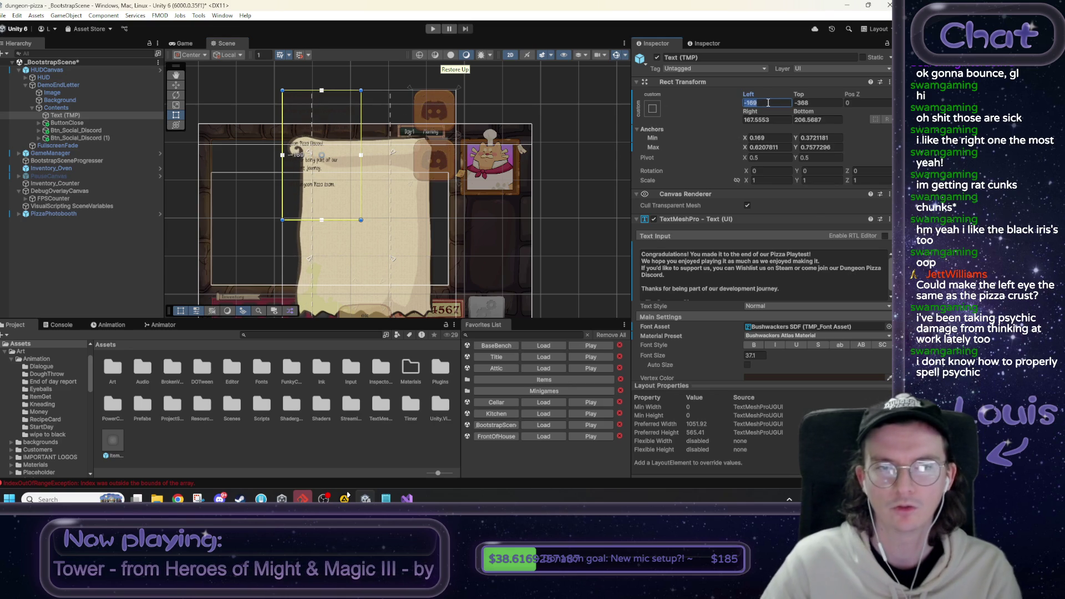
pyautogui.press('Tab')
pyautogui.write('0')
pyautogui.press('Tab')
pyautogui.write('0')
pyautogui.press('Tab')
pyautogui.write('0')
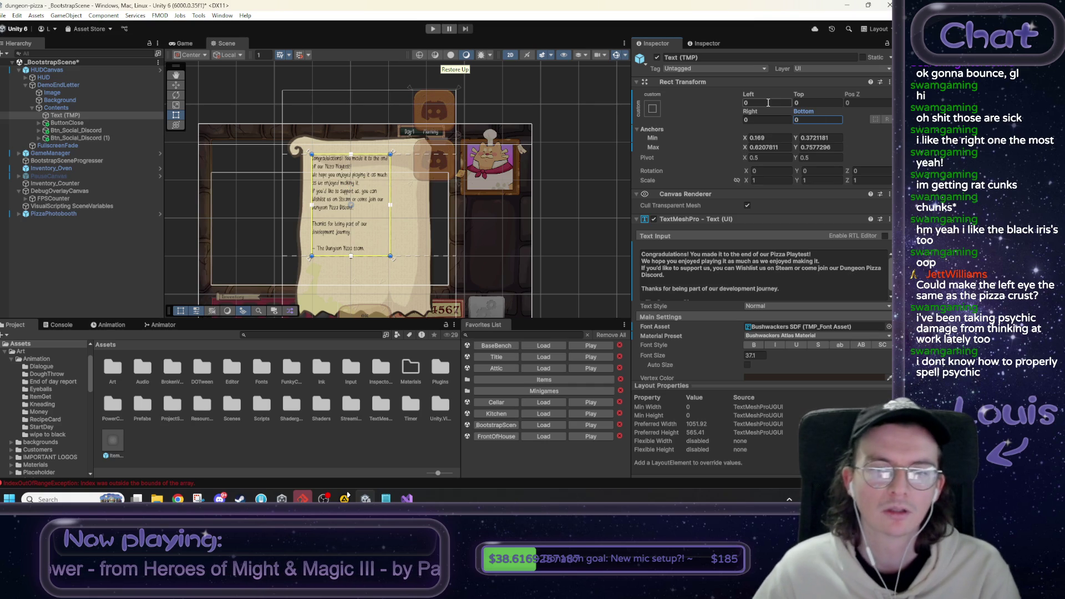
# Zero ButtonClose's Left, Top and Right offsets.
pyautogui.moveTo(195, 164); pyautogui.dragTo(190, 130)
pyautogui.click(765, 104)
pyautogui.write('0')
pyautogui.press('Tab')
pyautogui.write('0')
pyautogui.press('Tab')
pyautogui.press('Tab')
pyautogui.write('0')
pyautogui.press('Tab')
# Zero ButtonClose's bottom offset and drag its anchors left to resize the OK button.
pyautogui.write('0')
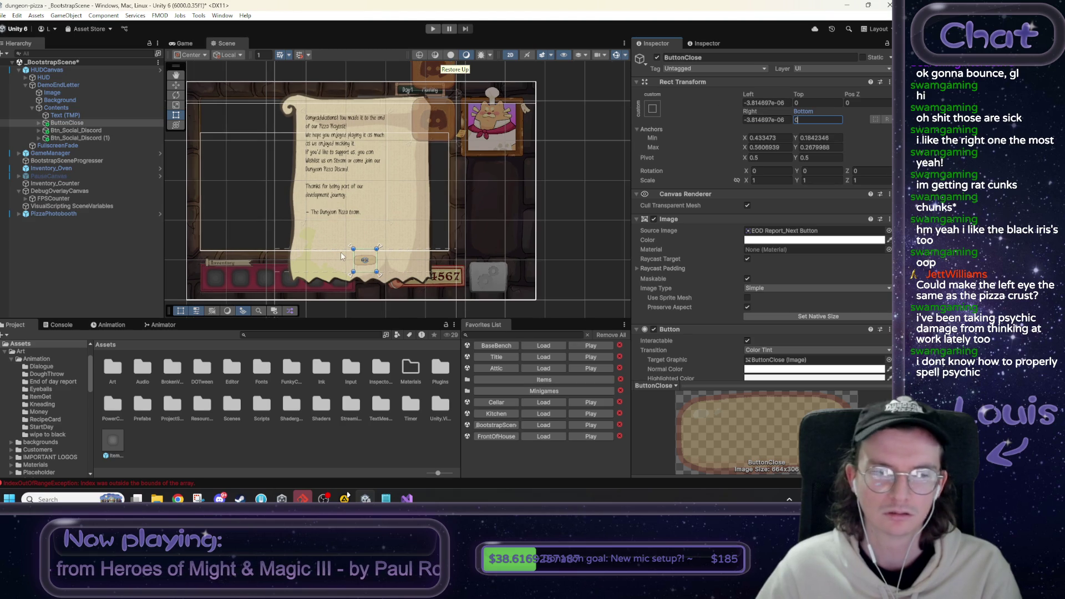
pyautogui.scroll(3, 355, 251)
pyautogui.moveTo(349, 244); pyautogui.dragTo(289, 247)
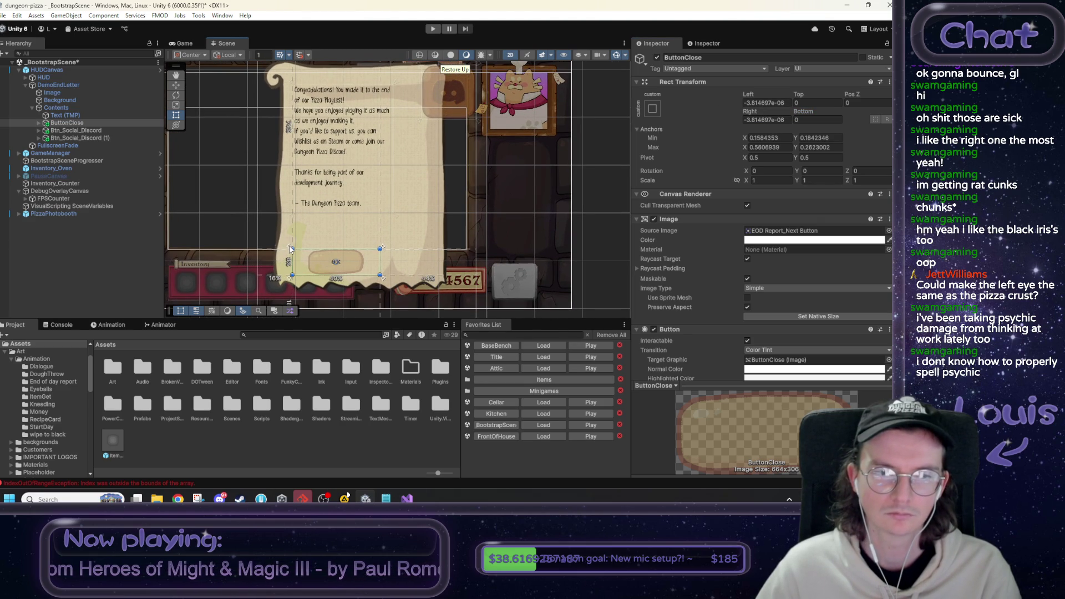
pyautogui.moveTo(380, 275); pyautogui.dragTo(360, 282)
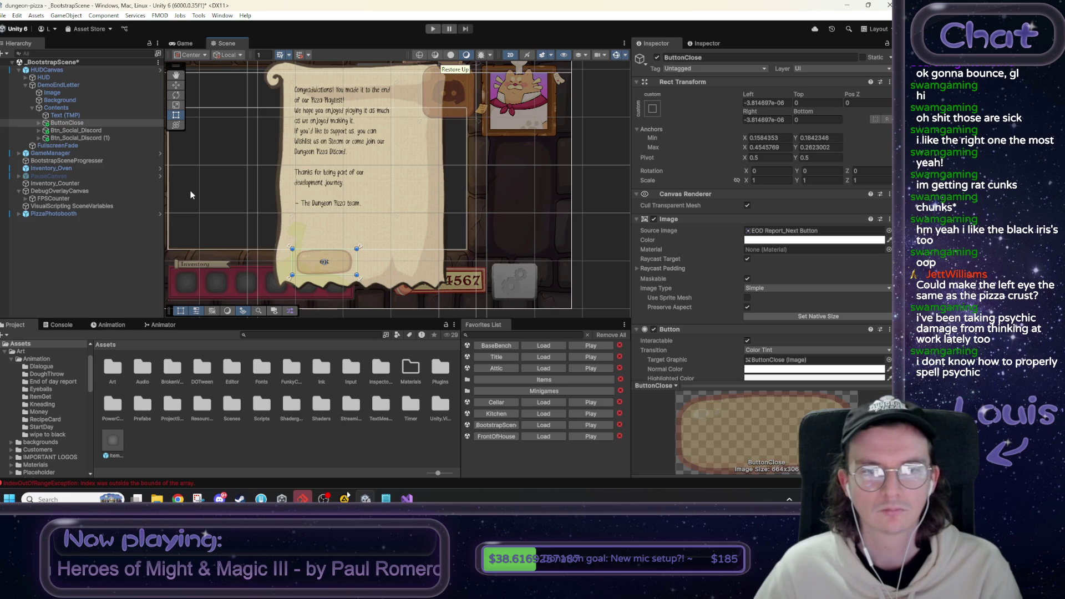
# Locate the first Discord button in the Scene view, then select Contents.
pyautogui.click(76, 130)
pyautogui.moveTo(387, 137); pyautogui.dragTo(392, 213)
pyautogui.moveTo(465, 141)
pyautogui.mouseDown()
pyautogui.moveTo(465, 233)
pyautogui.moveTo(463, 186)
pyautogui.mouseUp()
pyautogui.scroll(-1, 462, 195)
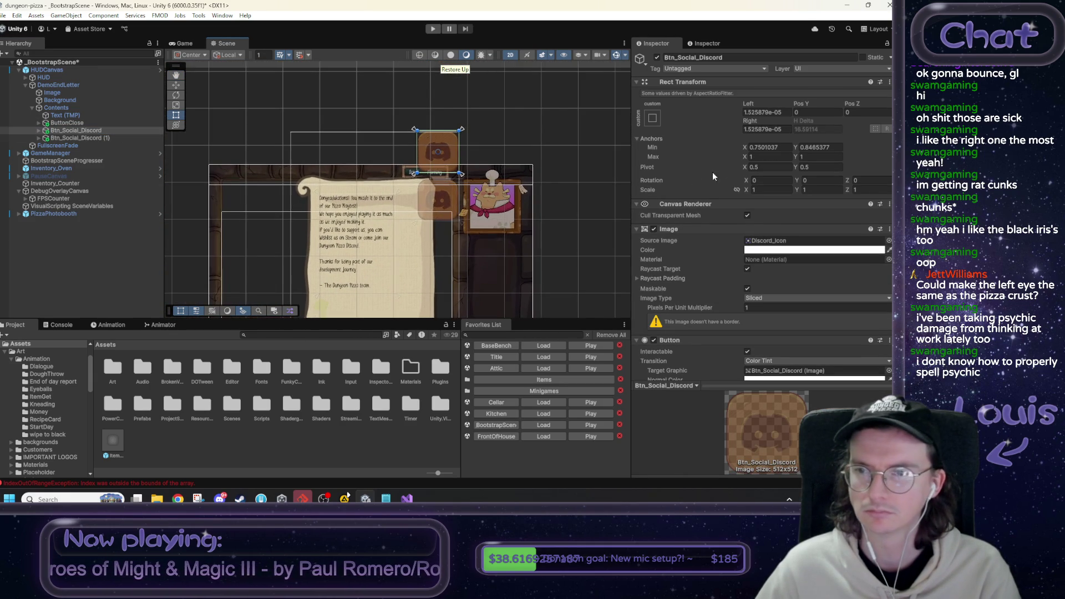
pyautogui.scroll(-1, 424, 212)
pyautogui.scroll(2, 424, 211)
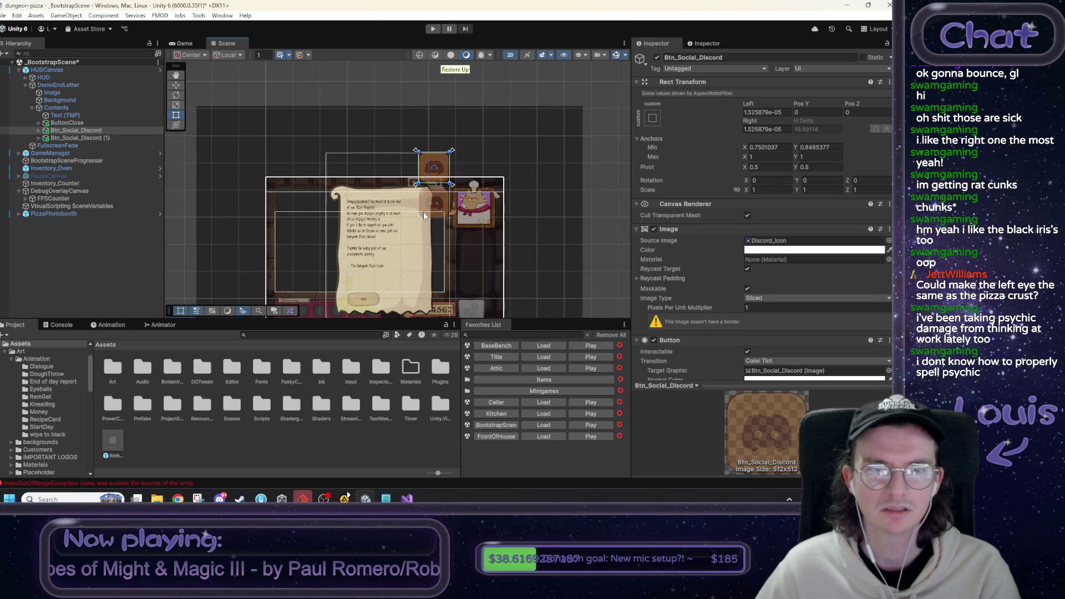
pyautogui.click(92, 108)
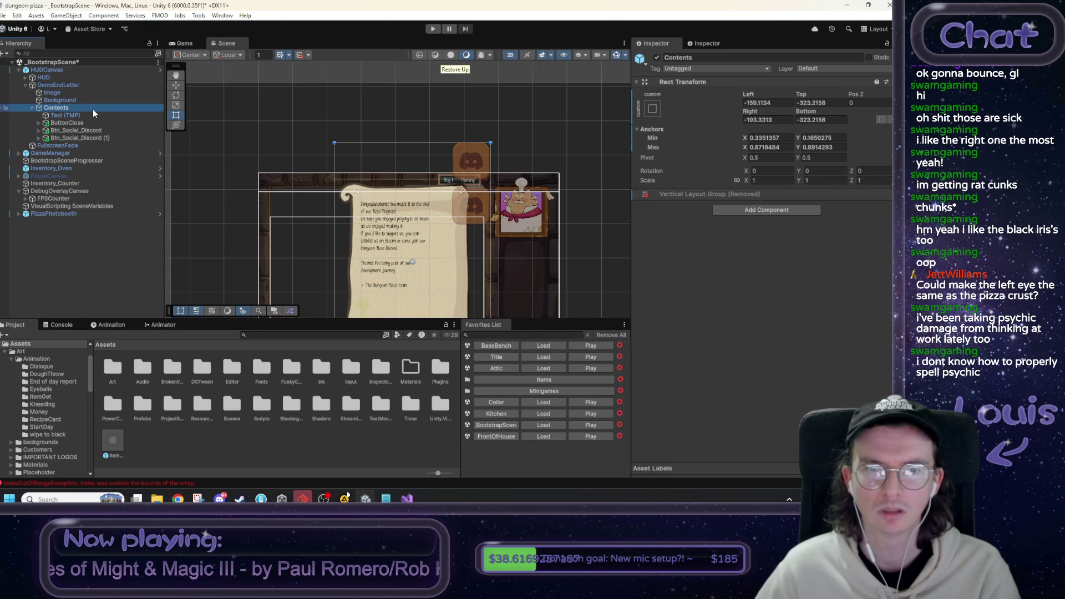
# Give Contents Left, Top, Right and Bottom offsets of 0.
pyautogui.click(784, 102)
pyautogui.write('0')
pyautogui.press('Tab')
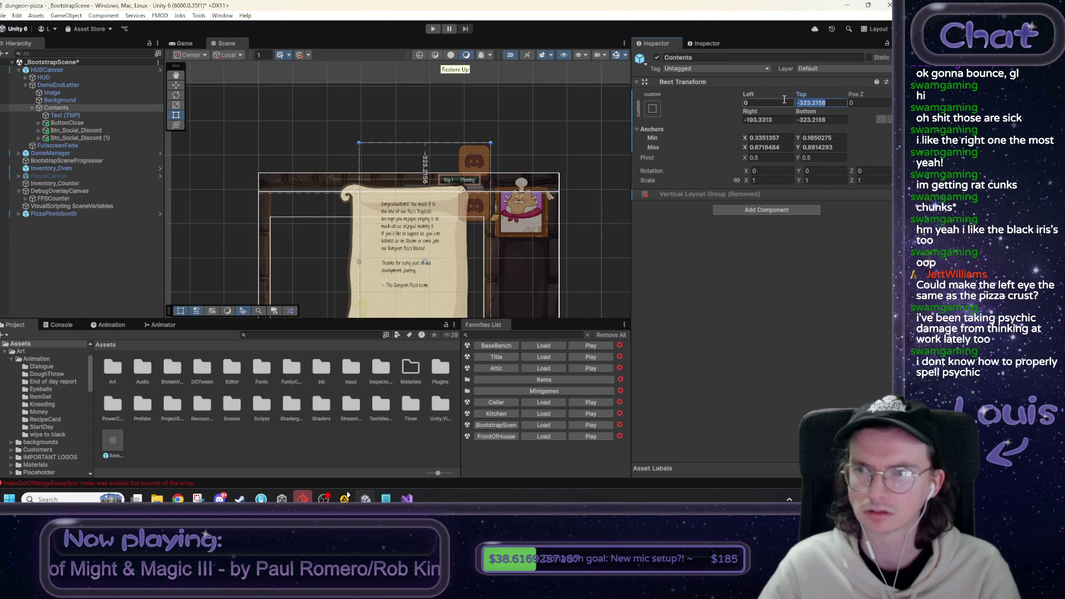
pyautogui.write('0')
pyautogui.press('Tab')
pyautogui.press('Tab')
pyautogui.write('0')
pyautogui.press('Tab')
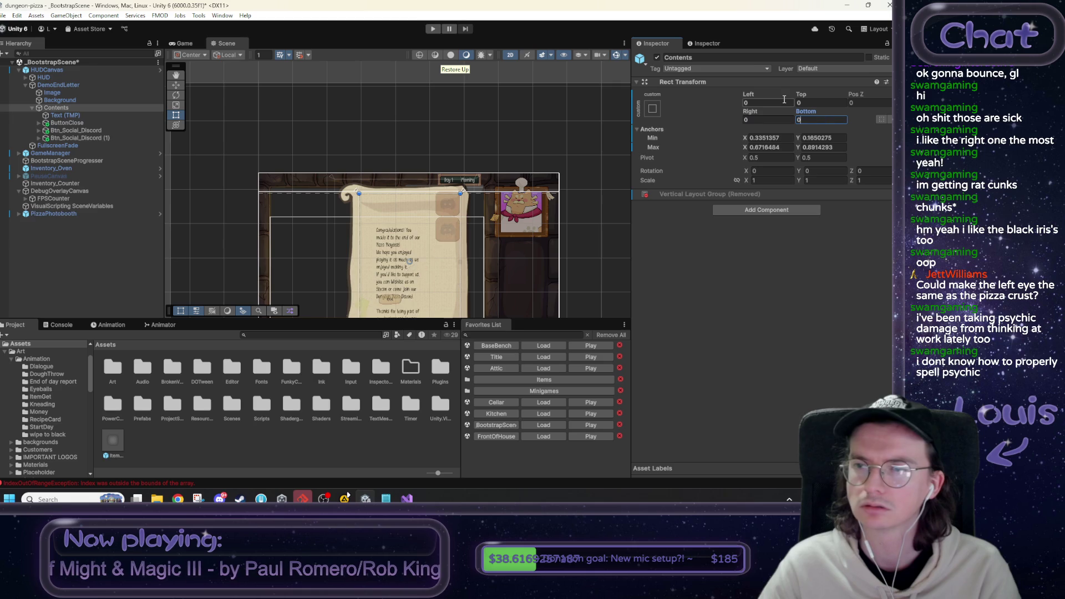
pyautogui.write('0')
pyautogui.moveTo(508, 254); pyautogui.dragTo(479, 192)
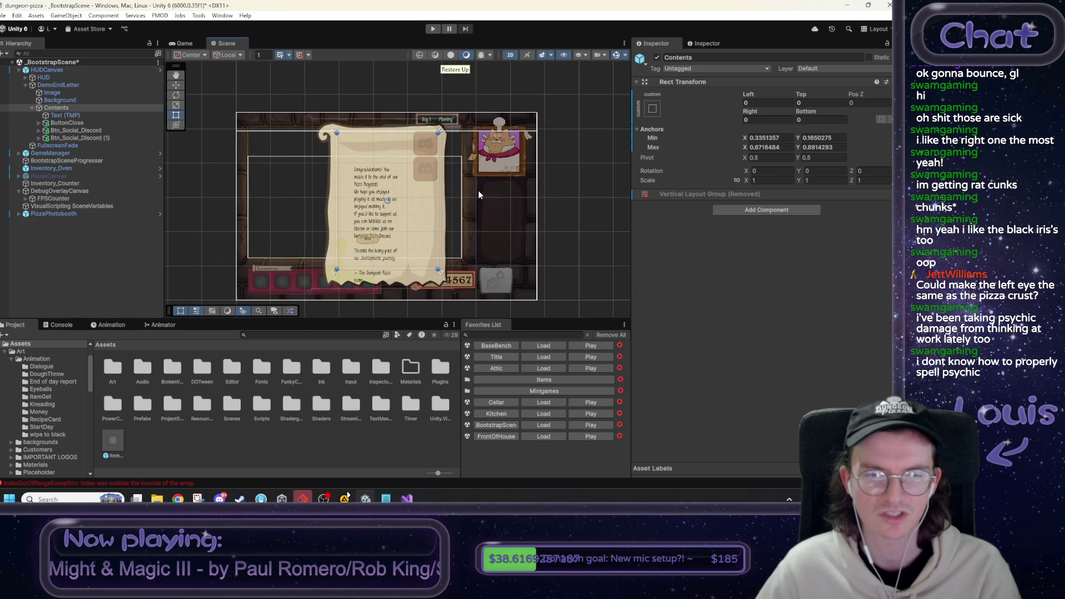
# Anchor ButtonClose at the bottom-left with Min 0,0 and Max 0.5,0.13.
pyautogui.click(70, 123)
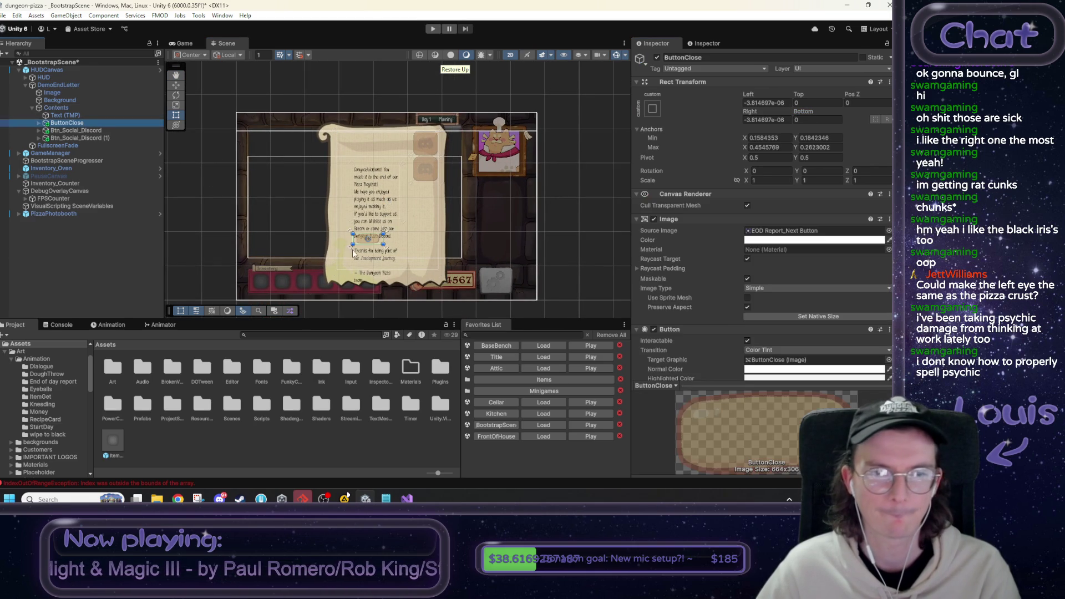
pyautogui.moveTo(350, 245)
pyautogui.mouseDown()
pyautogui.moveTo(347, 271)
pyautogui.moveTo(336, 271)
pyautogui.mouseUp()
pyautogui.moveTo(383, 233); pyautogui.dragTo(391, 253)
# Anchor the body text to the top-left, ending its area above the OK button.
pyautogui.click(87, 115)
pyautogui.scroll(1, 370, 188)
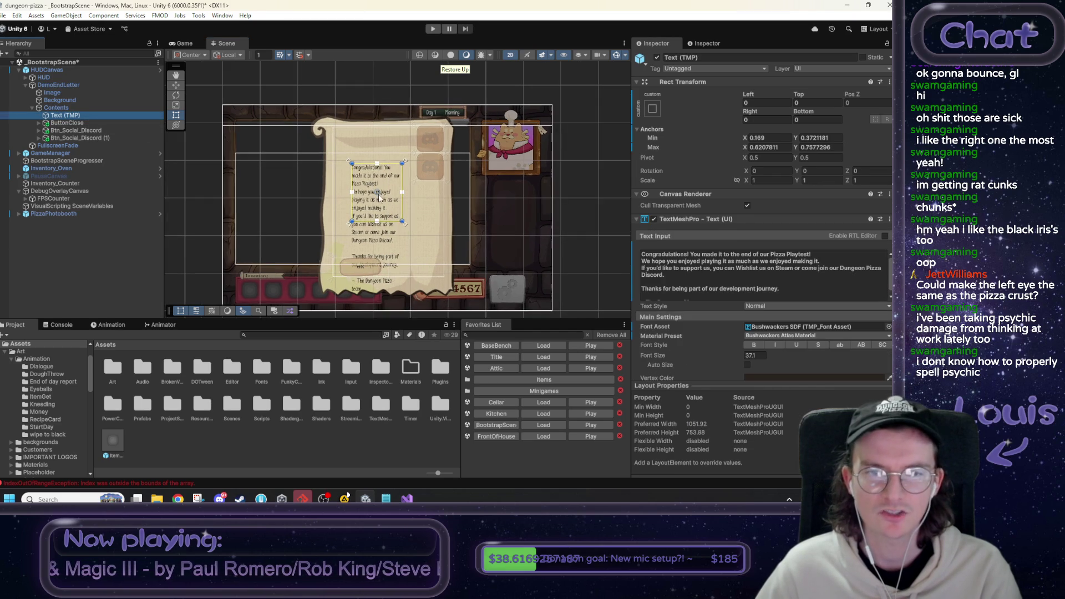
pyautogui.moveTo(350, 162); pyautogui.dragTo(332, 126)
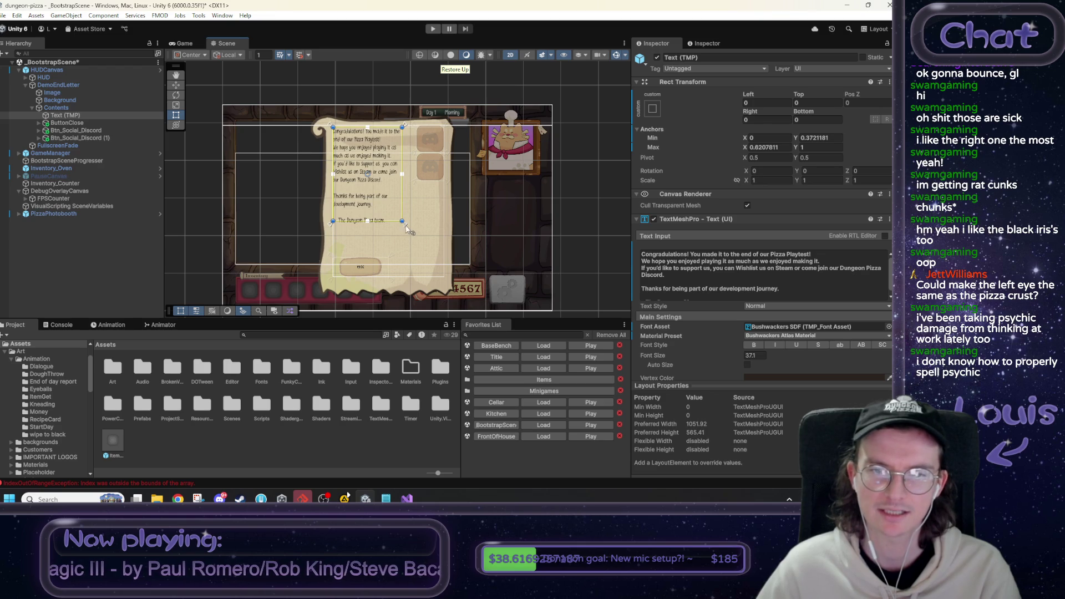
pyautogui.moveTo(404, 227)
pyautogui.mouseDown()
pyautogui.moveTo(407, 257)
pyautogui.moveTo(370, 260)
pyautogui.mouseUp()
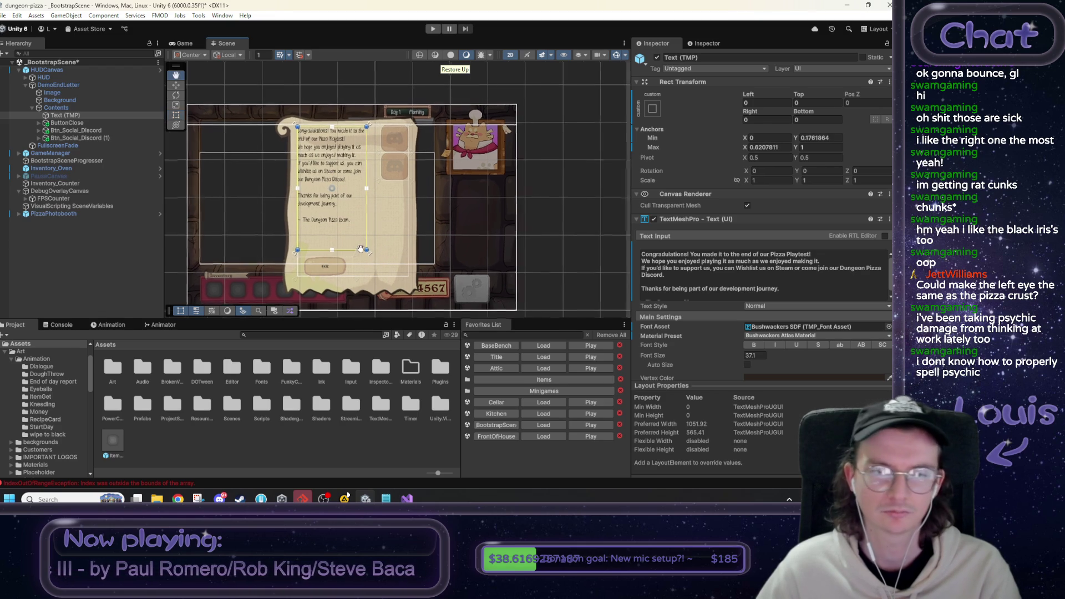
pyautogui.click(94, 130)
pyautogui.scroll(2, 373, 164)
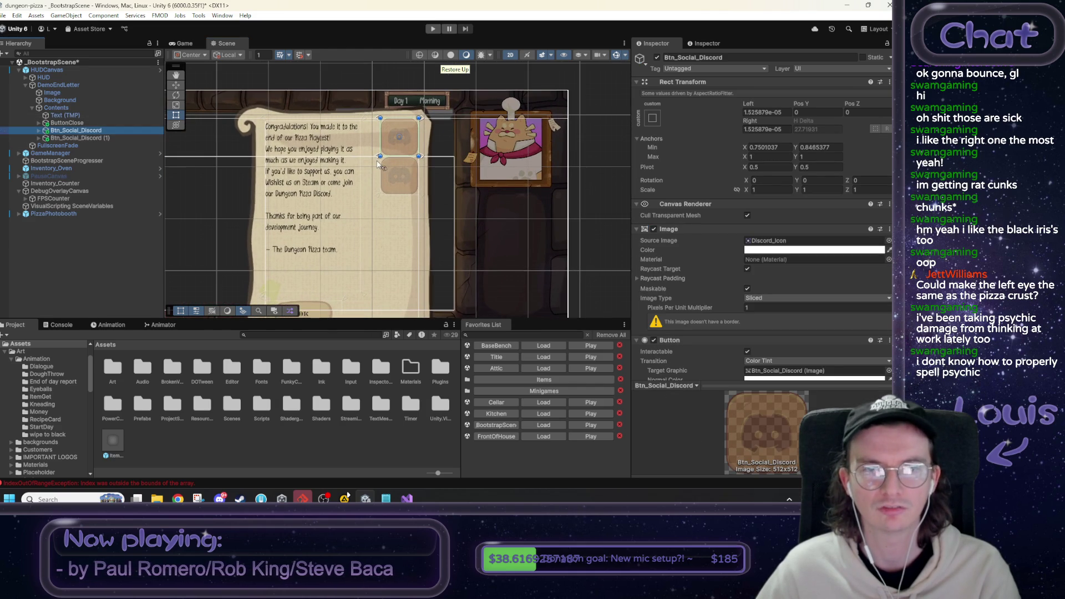
# Lower the top and bottom edges of both Discord buttons, stacking them at the letter's upper right.
pyautogui.click(86, 138)
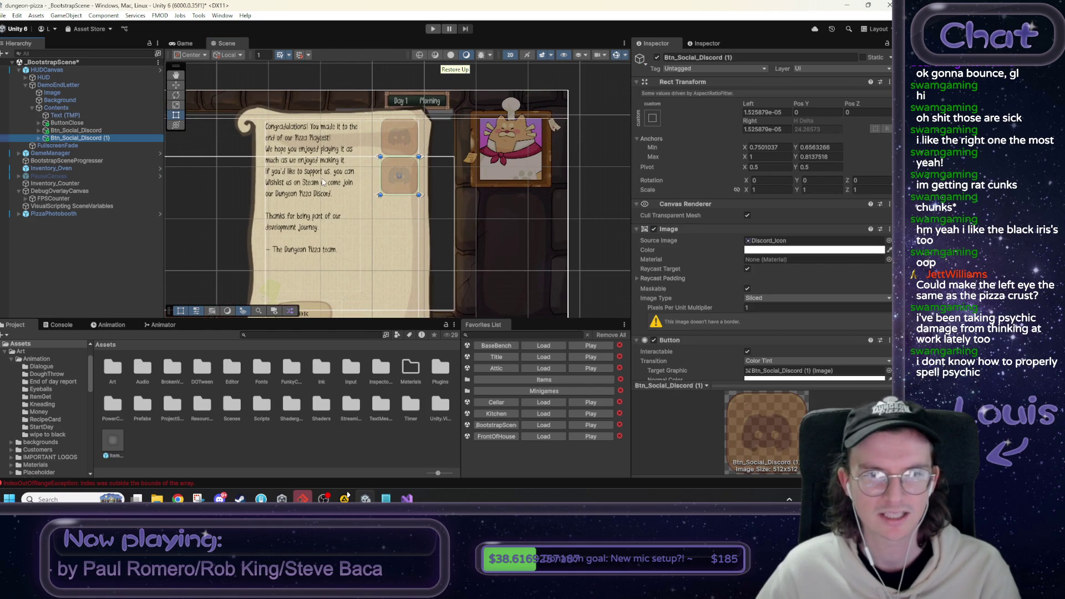
pyautogui.click(409, 189)
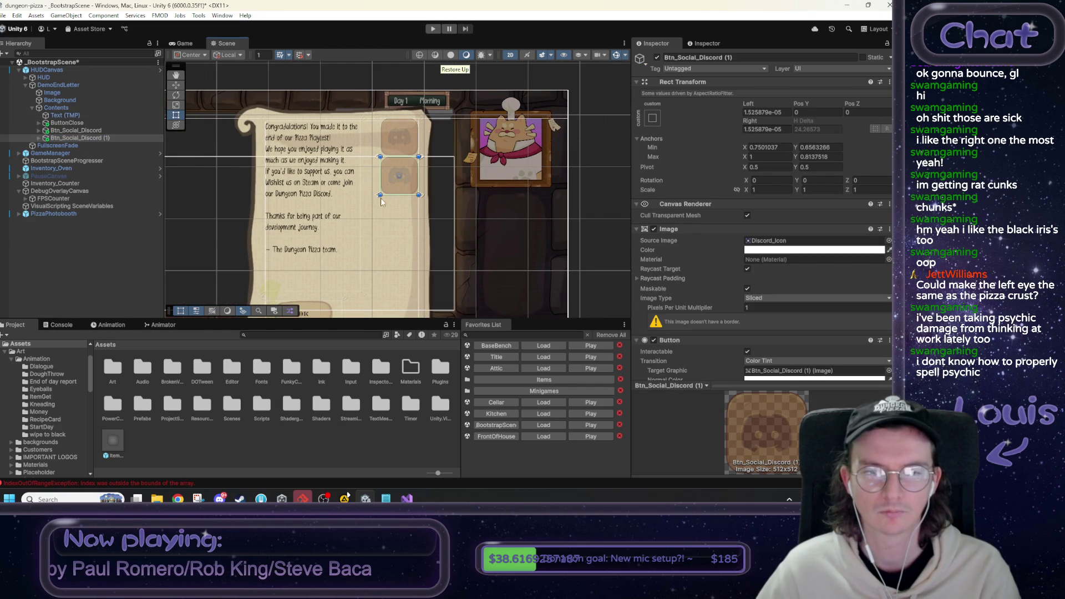
pyautogui.moveTo(375, 195); pyautogui.dragTo(376, 216)
pyautogui.moveTo(422, 158); pyautogui.dragTo(421, 171)
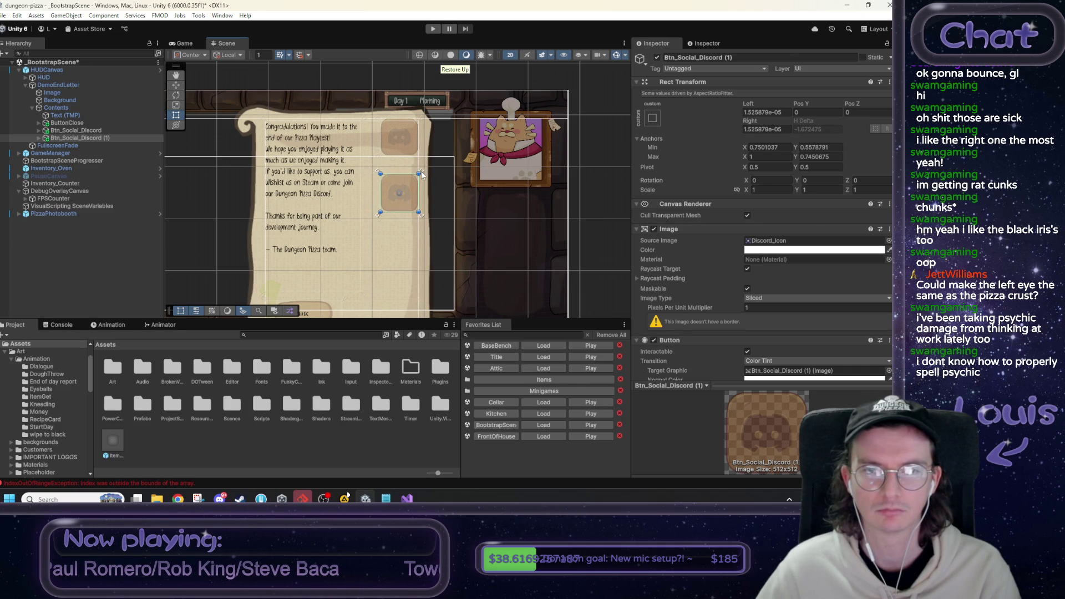
pyautogui.click(83, 130)
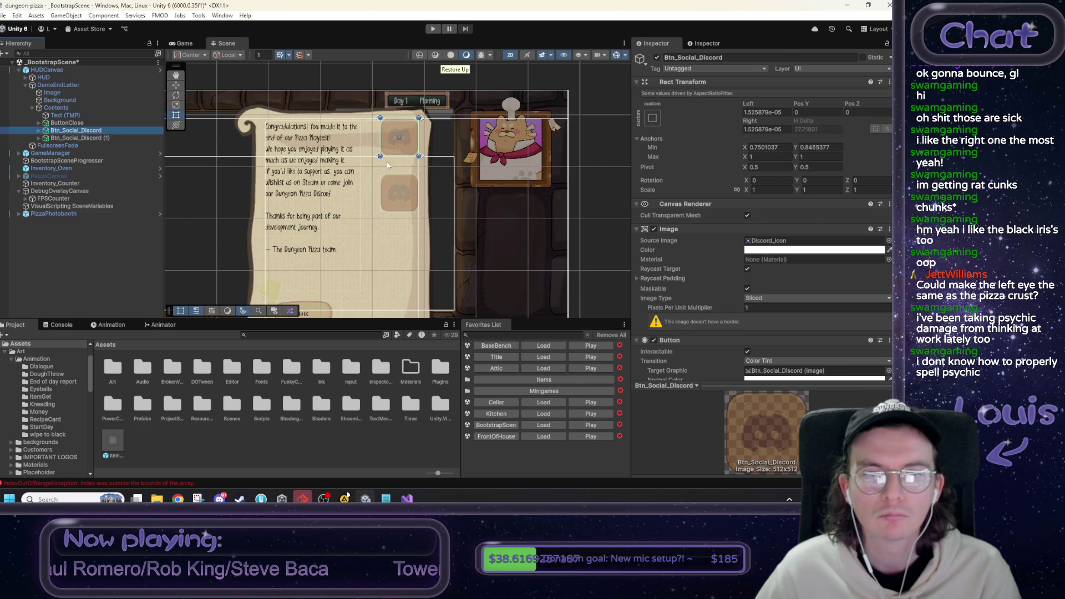
pyautogui.moveTo(379, 159); pyautogui.dragTo(379, 170)
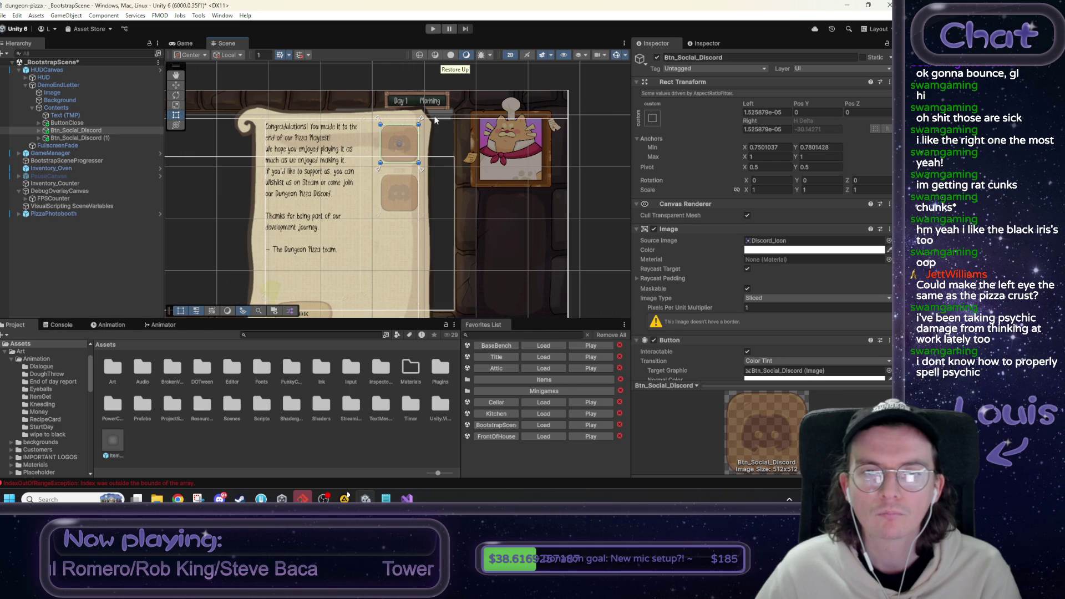
pyautogui.moveTo(422, 123); pyautogui.dragTo(424, 126)
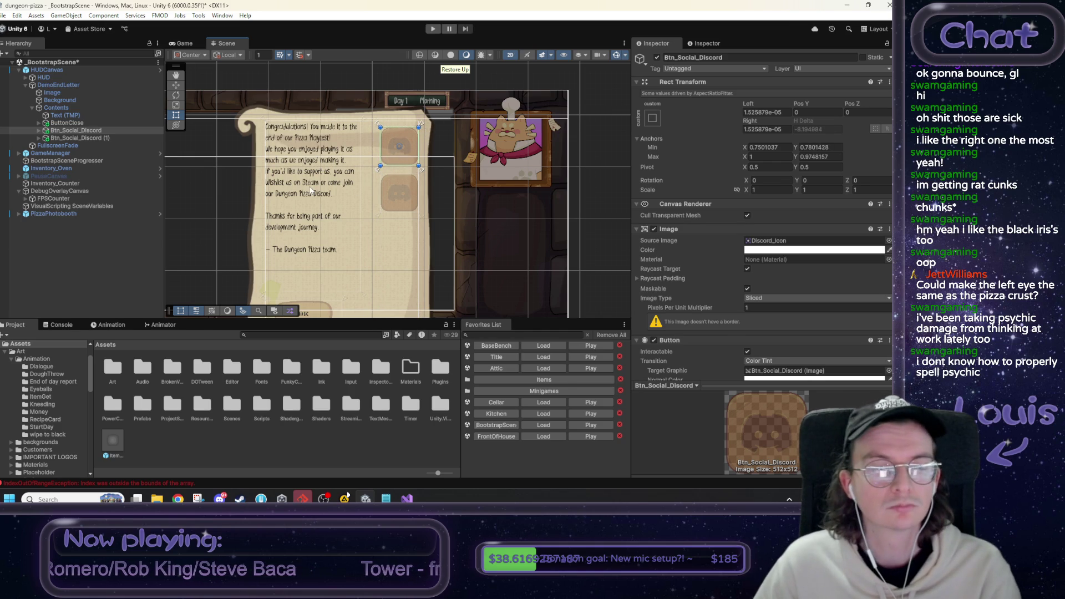
pyautogui.click(250, 161)
pyautogui.click(65, 115)
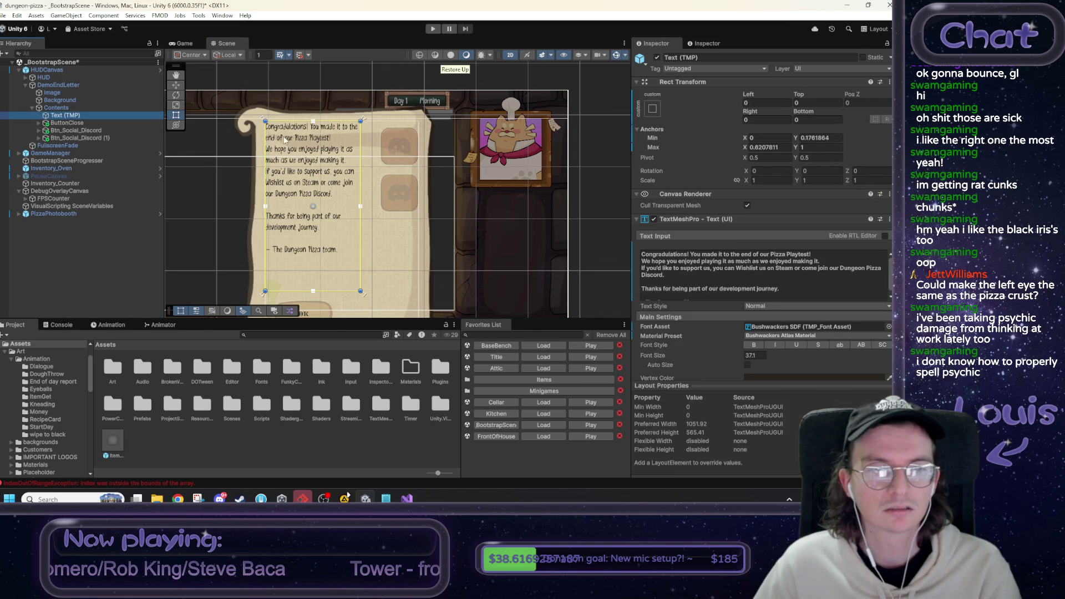
# Narrow the body text box and lower its top edge so it wraps beside the Discord buttons.
pyautogui.moveTo(265, 121); pyautogui.dragTo(272, 128)
pyautogui.moveTo(392, 271)
pyautogui.mouseDown()
pyautogui.moveTo(408, 228)
pyautogui.moveTo(419, 249)
pyautogui.mouseUp()
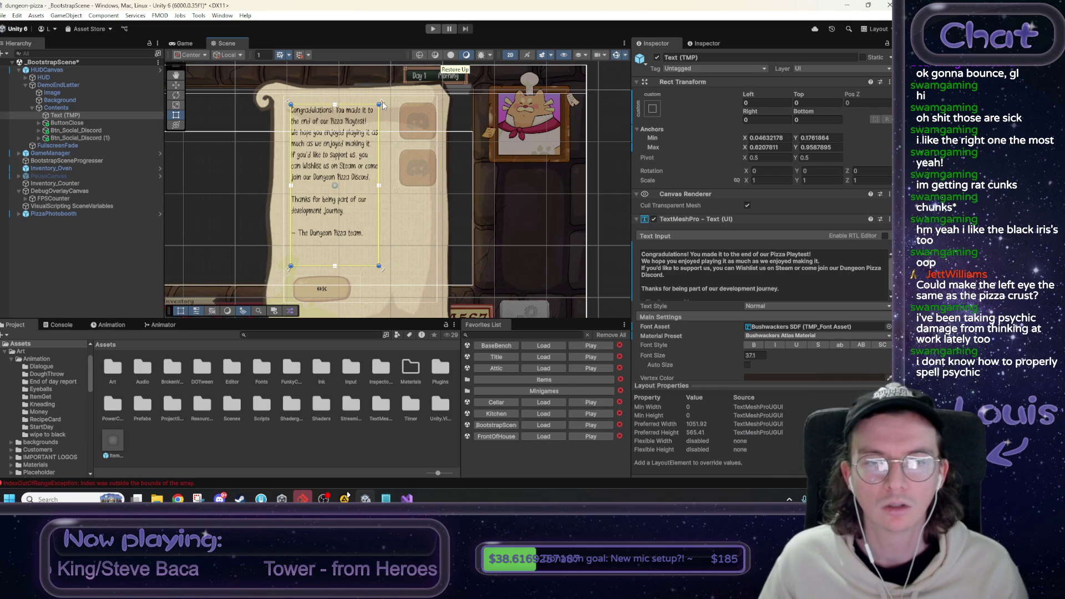
pyautogui.moveTo(382, 103); pyautogui.dragTo(381, 132)
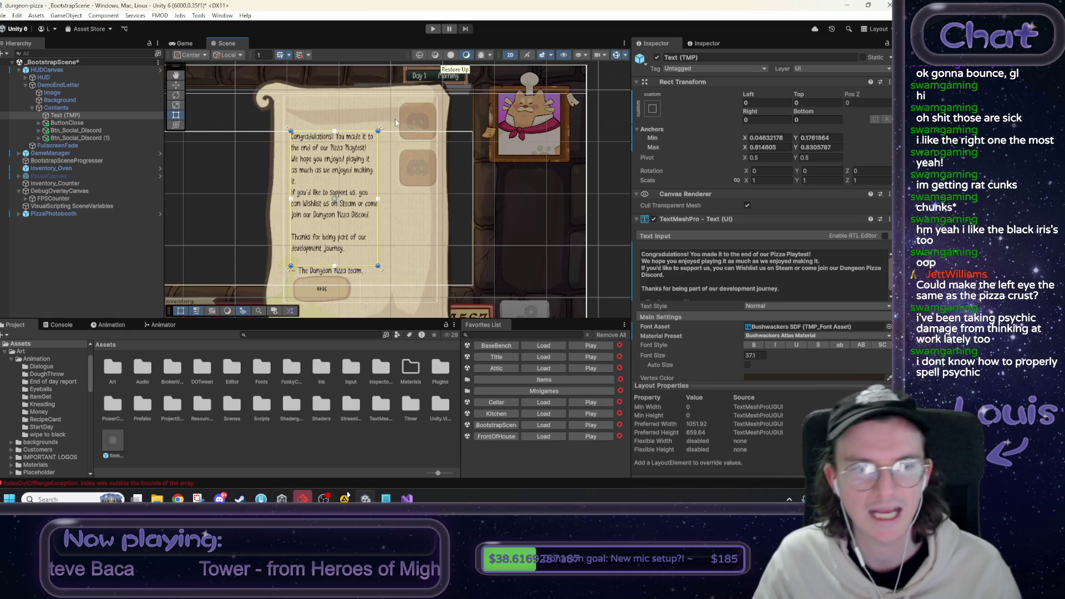
pyautogui.click(72, 116)
# Duplicate the body text, resize the copy, type 'PLAYTEST COMPLETE' and enlarge its font.
pyautogui.hotkey('ctrl', 'd')
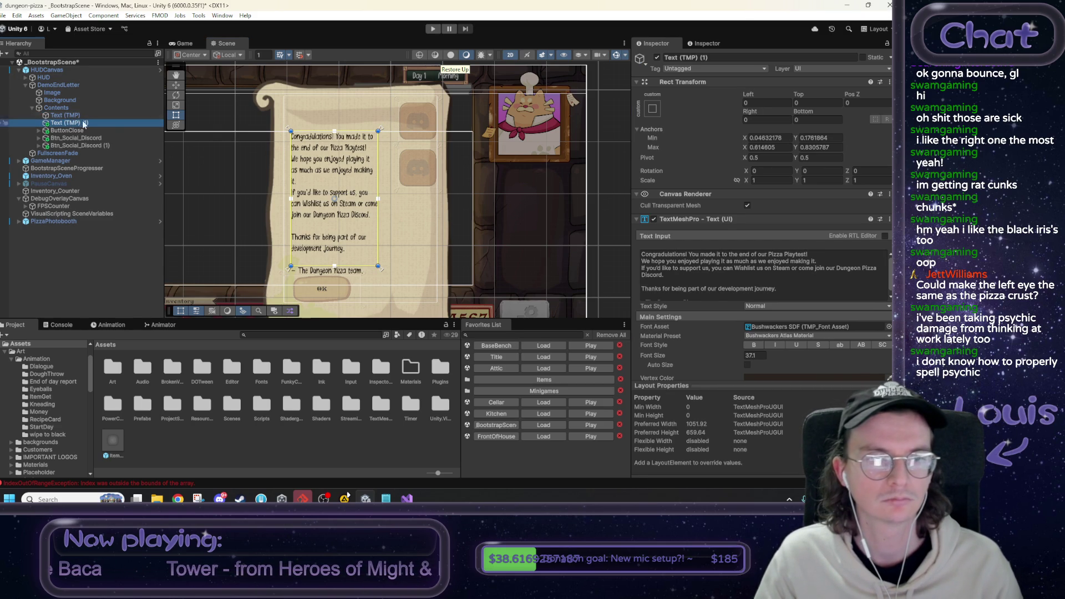
pyautogui.moveTo(289, 129); pyautogui.dragTo(283, 89)
pyautogui.moveTo(384, 273)
pyautogui.mouseDown()
pyautogui.moveTo(415, 221)
pyautogui.moveTo(404, 160)
pyautogui.moveTo(426, 159)
pyautogui.moveTo(417, 230)
pyautogui.moveTo(387, 276)
pyautogui.moveTo(398, 138)
pyautogui.mouseUp()
pyautogui.click(792, 276)
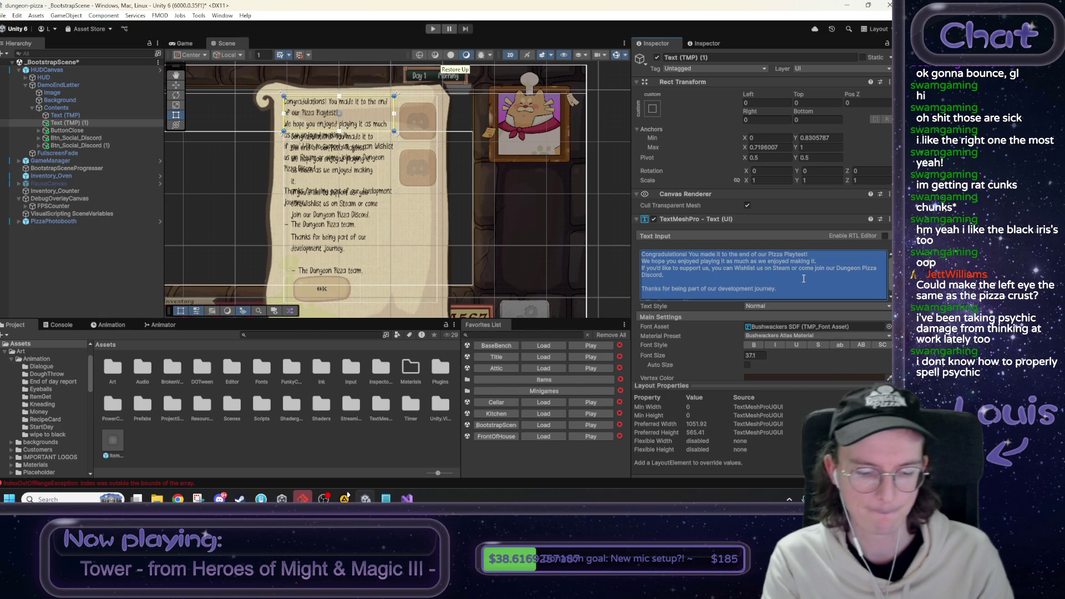
pyautogui.write('PLA')
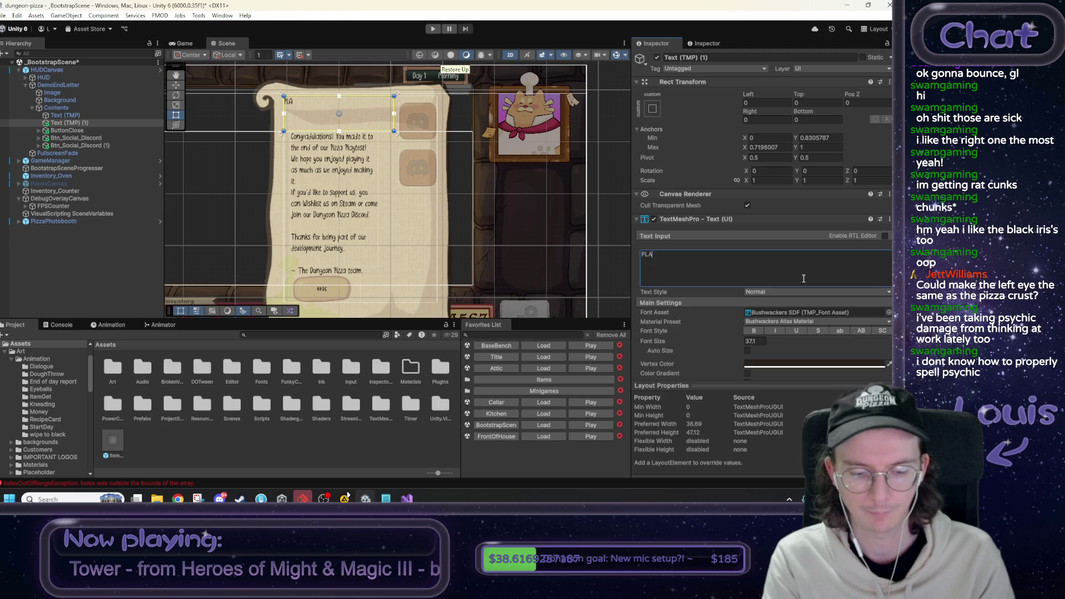
pyautogui.write('YTEST COMPLETE')
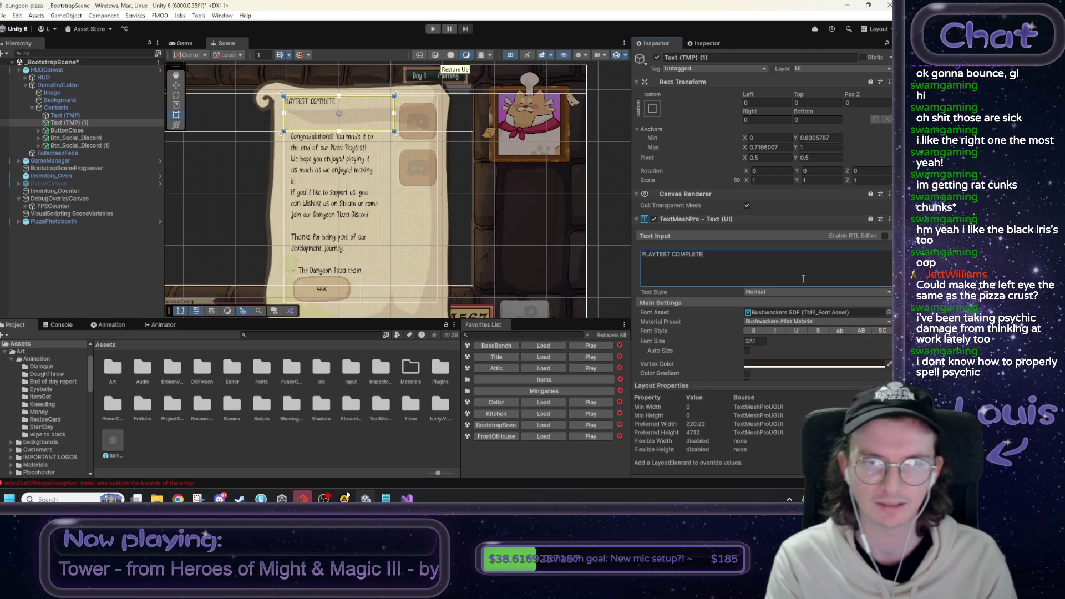
pyautogui.moveTo(736, 339)
pyautogui.mouseDown()
pyautogui.moveTo(774, 335)
pyautogui.moveTo(285, 322)
pyautogui.moveTo(384, 317)
pyautogui.moveTo(713, 255)
pyautogui.mouseUp()
# Replace the heading text with 'YOU DID IT!'.
pyautogui.click(713, 254)
pyautogui.hotkey('ctrl', 'a')
pyautogui.press('BackSpace')
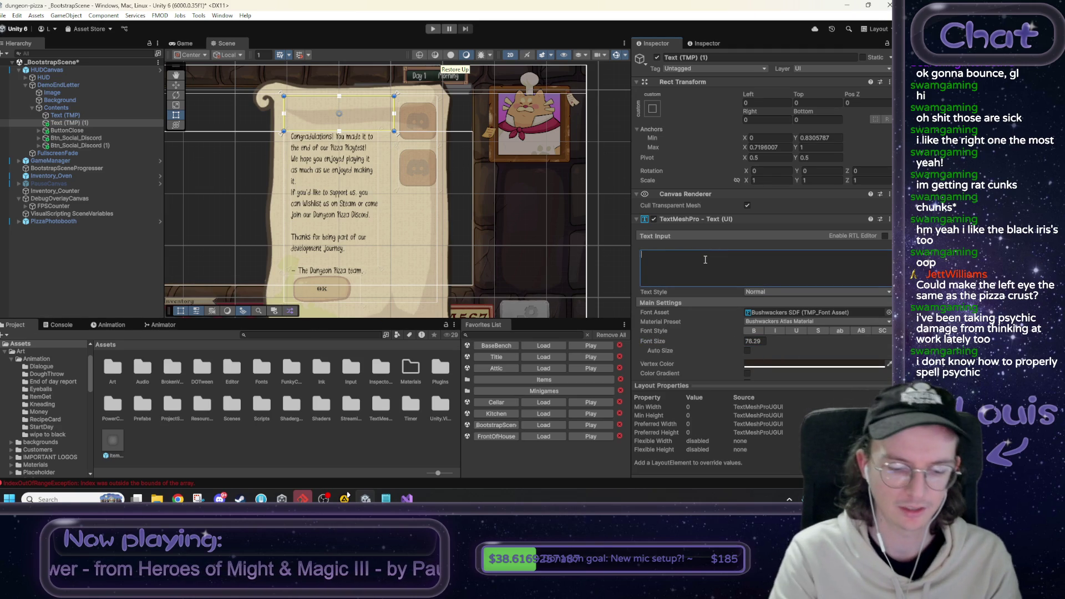
pyautogui.write('you did i')
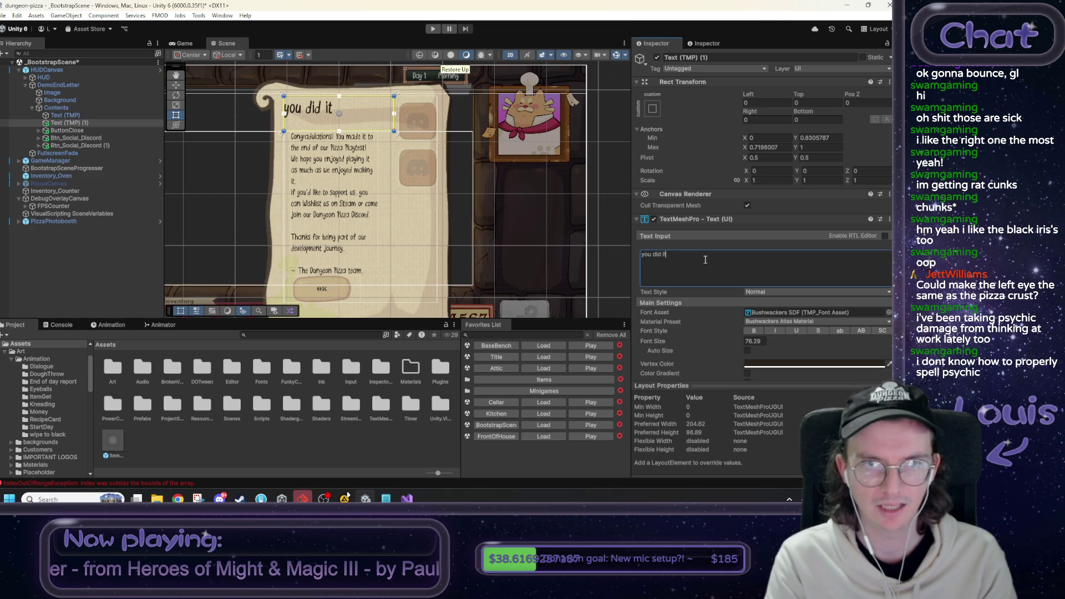
pyautogui.hotkey('ctrl', 'a')
pyautogui.press('BackSpace')
pyautogui.write('YOU')
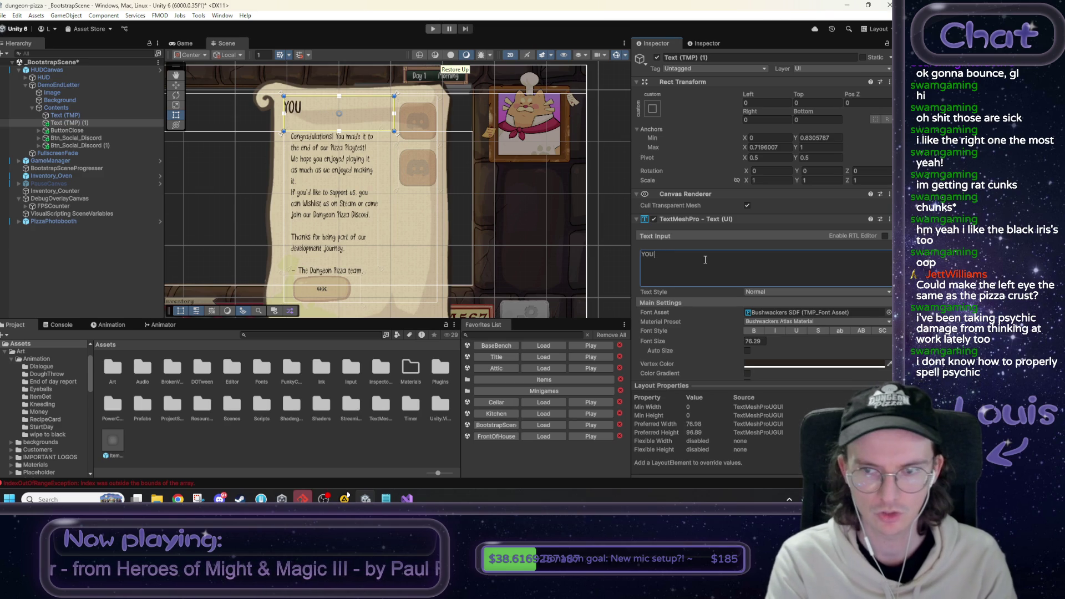
pyautogui.write(' DID IT!@')
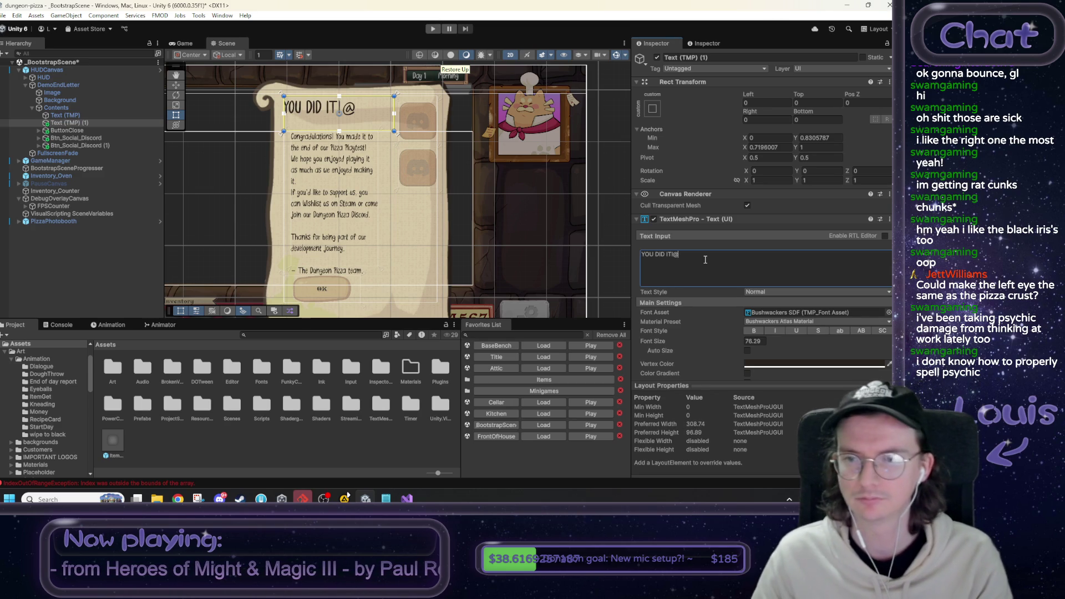
pyautogui.press('BackSpace')
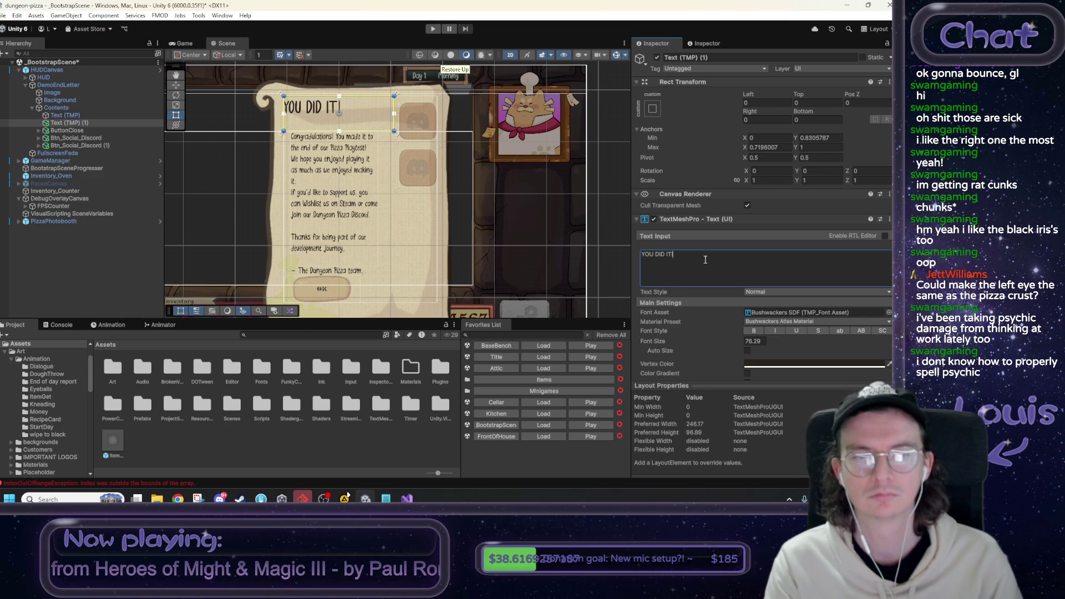
# Enlarge the title font, fit its box to the letter's top, and centre-align it.
pyautogui.moveTo(669, 339)
pyautogui.mouseDown()
pyautogui.moveTo(759, 340)
pyautogui.moveTo(676, 338)
pyautogui.mouseUp()
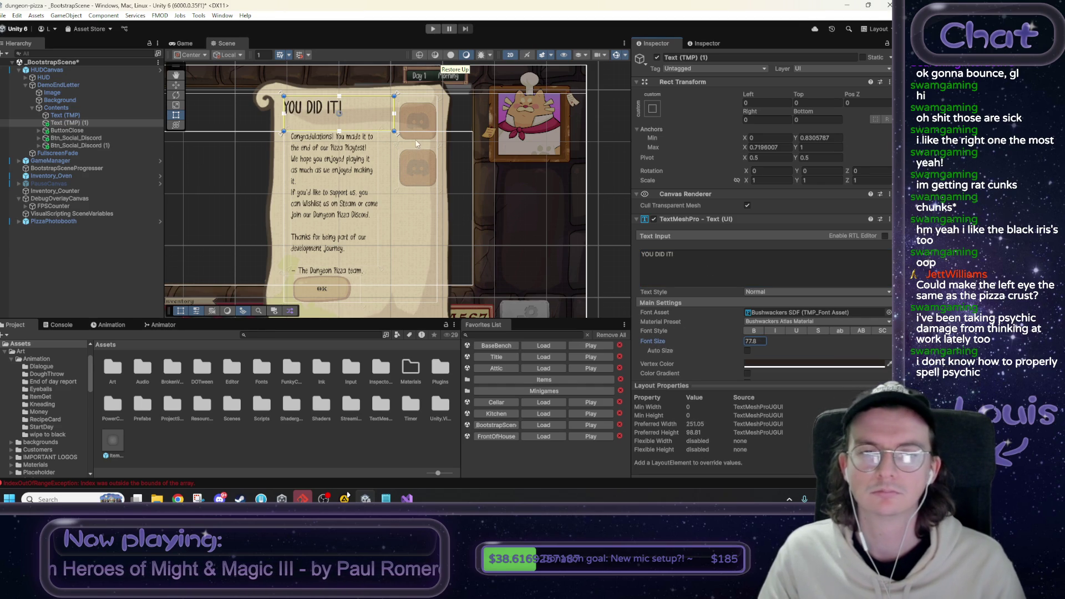
pyautogui.moveTo(398, 137); pyautogui.dragTo(400, 123)
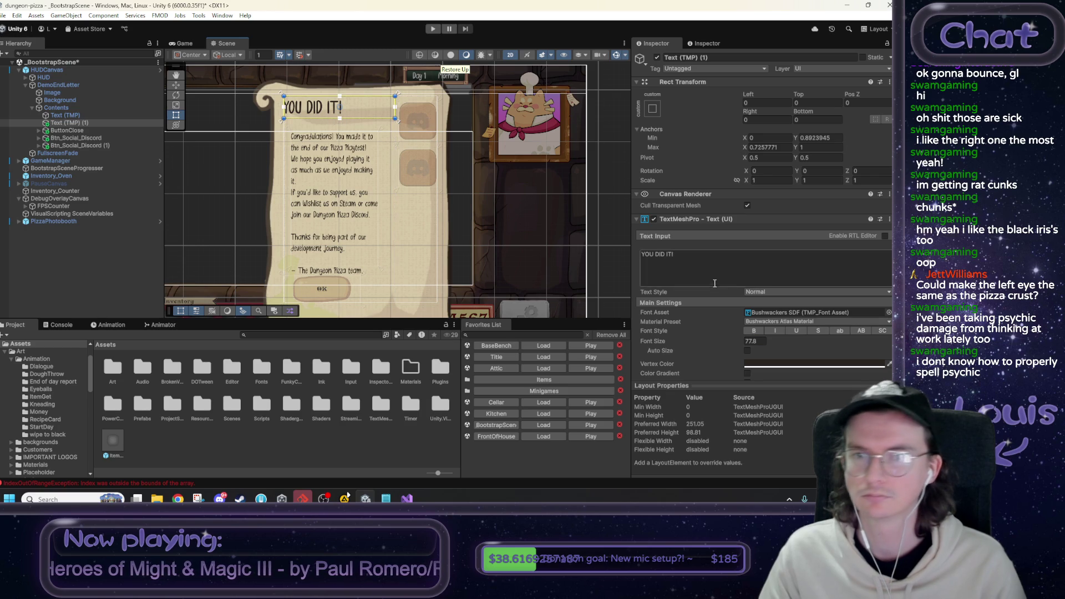
pyautogui.scroll(-3, 759, 277)
pyautogui.click(759, 343)
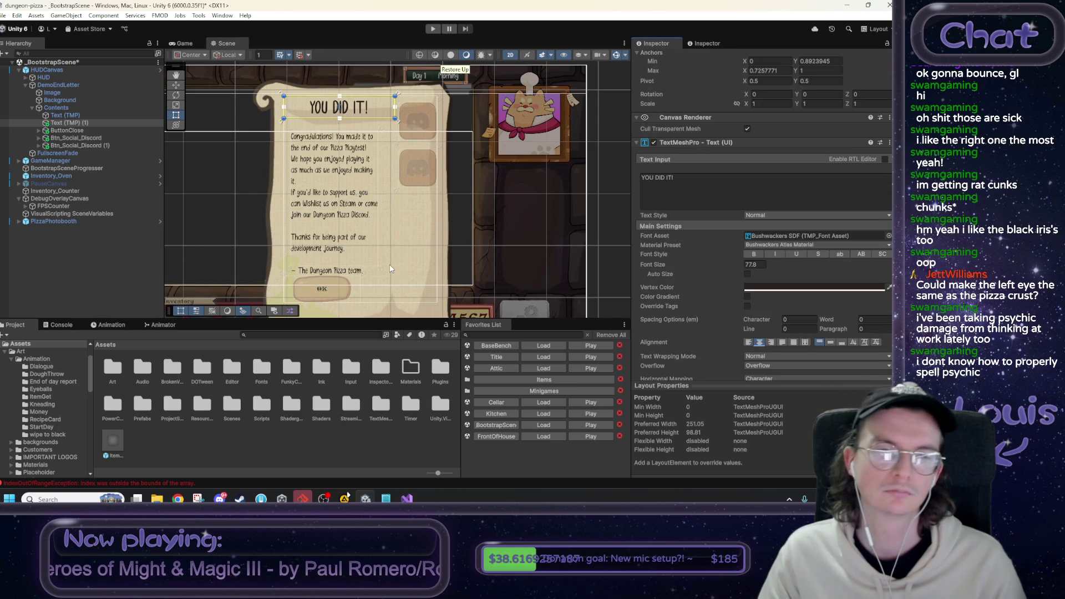
# Preview the letter, then resize the body Text (TMP) box wider and up, so its top (max Y anchor 0.892) sits just below 'YOU DID IT!'.
pyautogui.click(181, 43)
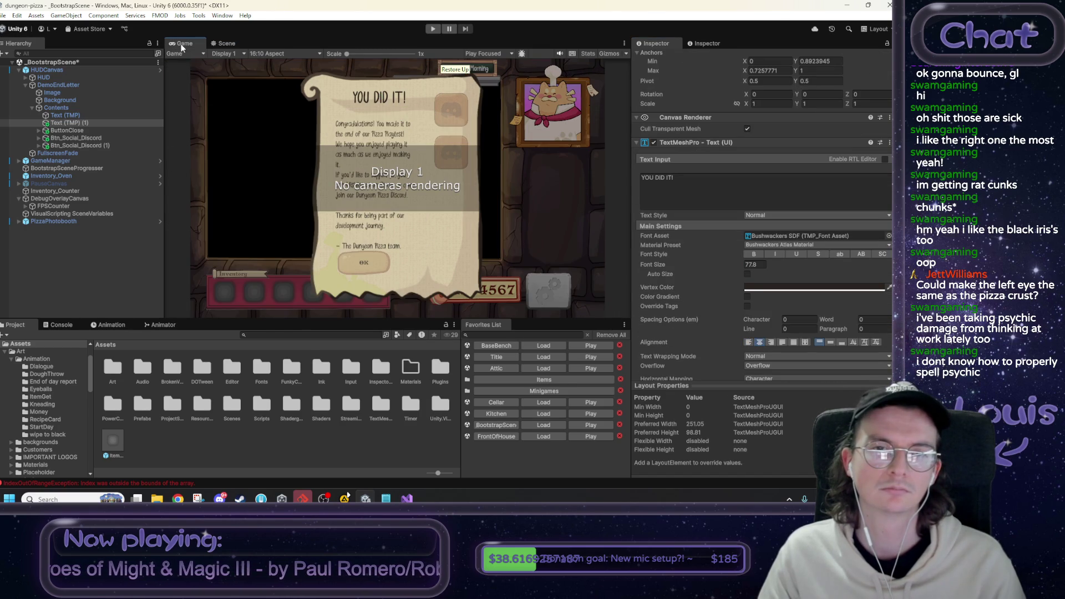
pyautogui.click(217, 44)
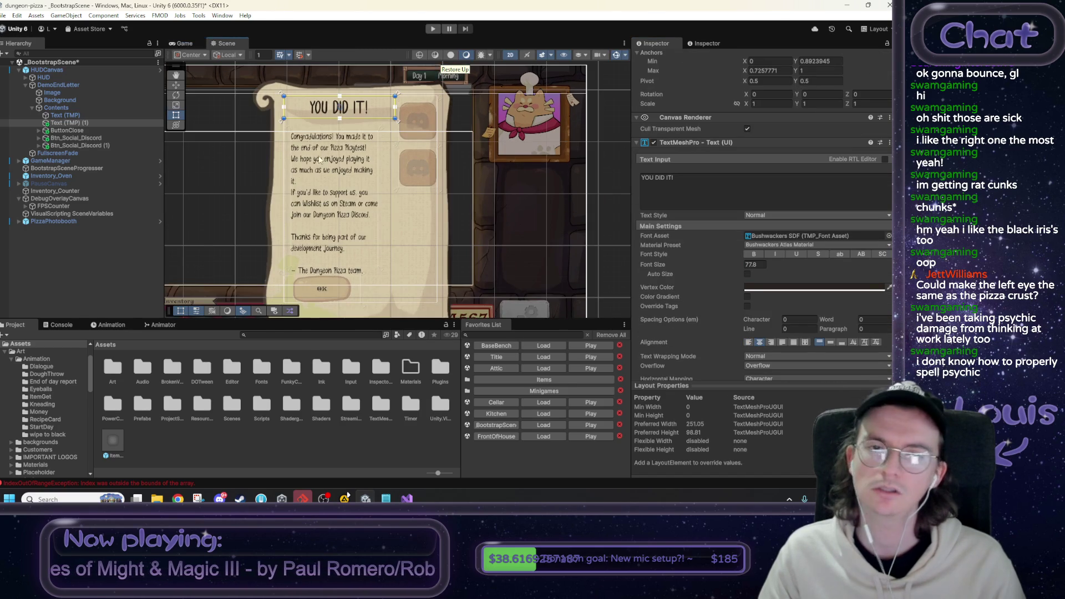
pyautogui.click(84, 115)
pyautogui.click(385, 276)
pyautogui.moveTo(381, 273); pyautogui.dragTo(391, 261)
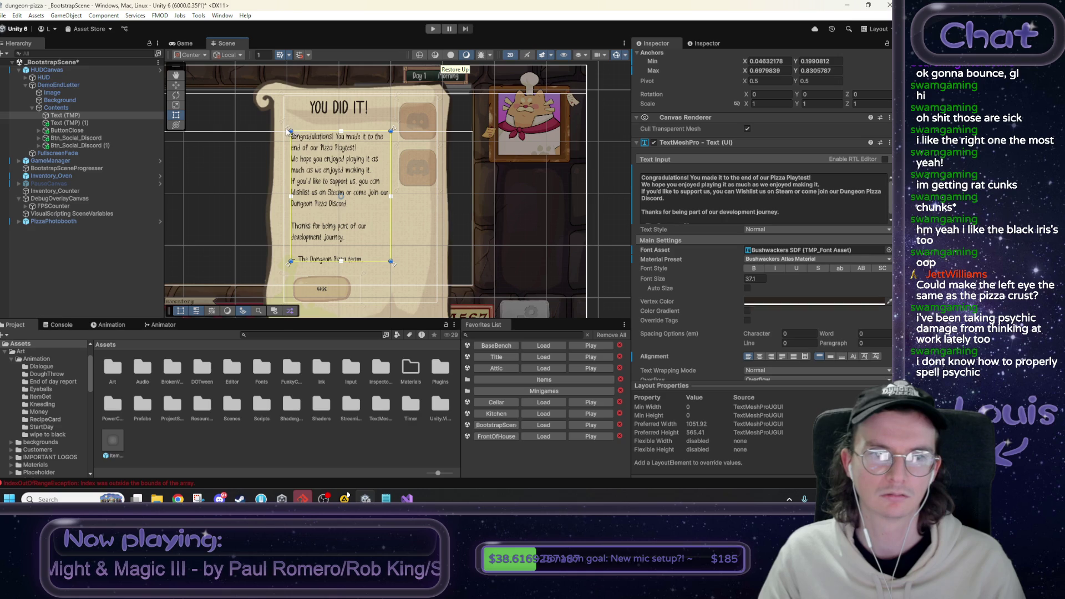
pyautogui.moveTo(287, 127); pyautogui.dragTo(287, 115)
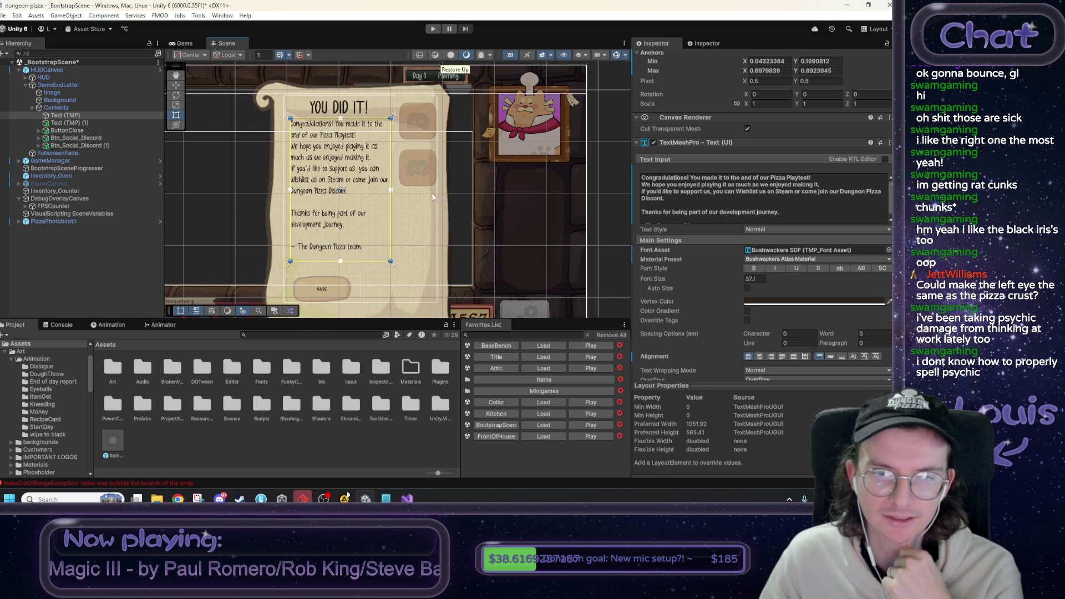
pyautogui.scroll(-2, 428, 224)
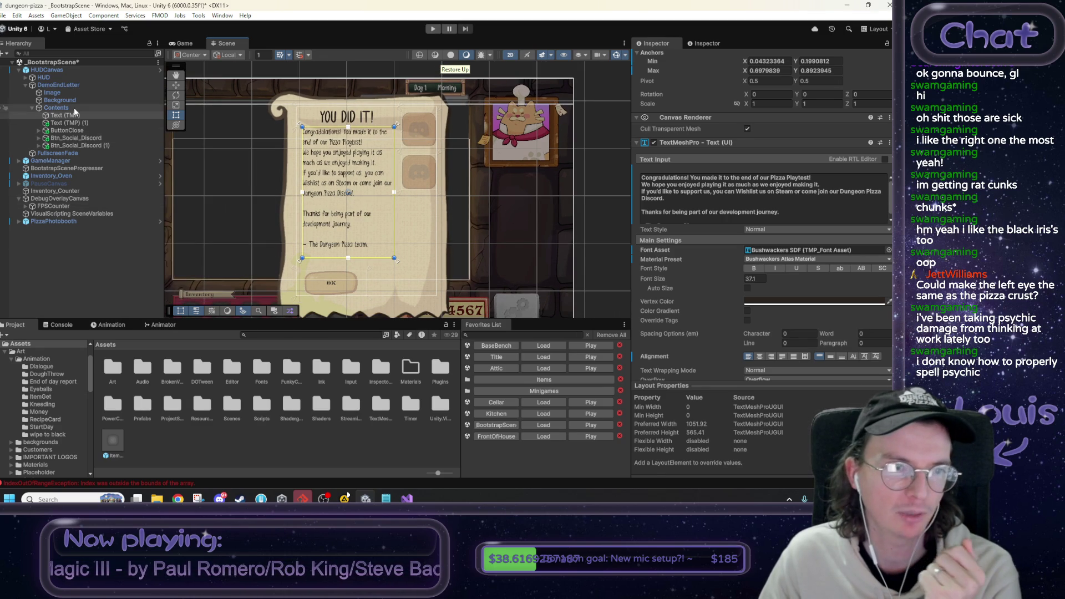
# Rename the letter's ButtonClose object to ButtonKeepPlaying in the Inspector name field.
pyautogui.click(78, 131)
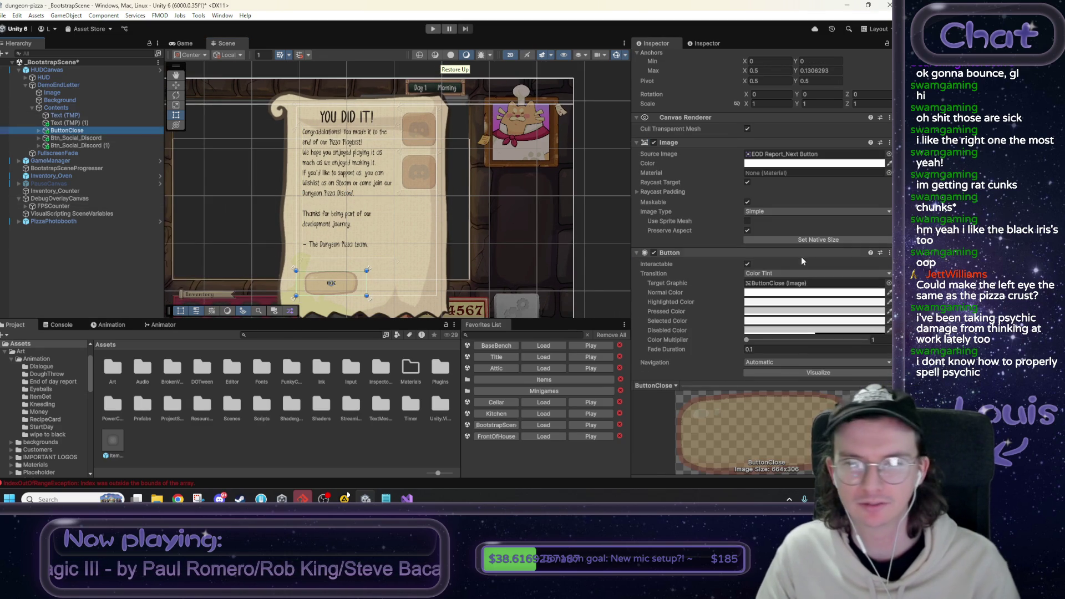
pyautogui.click(38, 130)
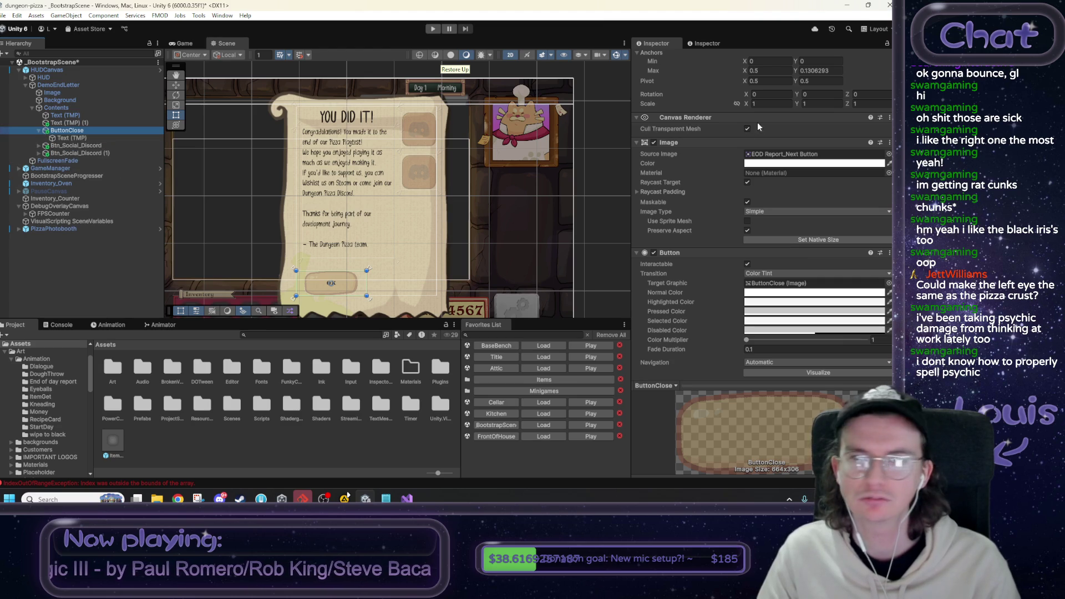
pyautogui.scroll(3, 712, 70)
pyautogui.moveTo(683, 58); pyautogui.dragTo(722, 58)
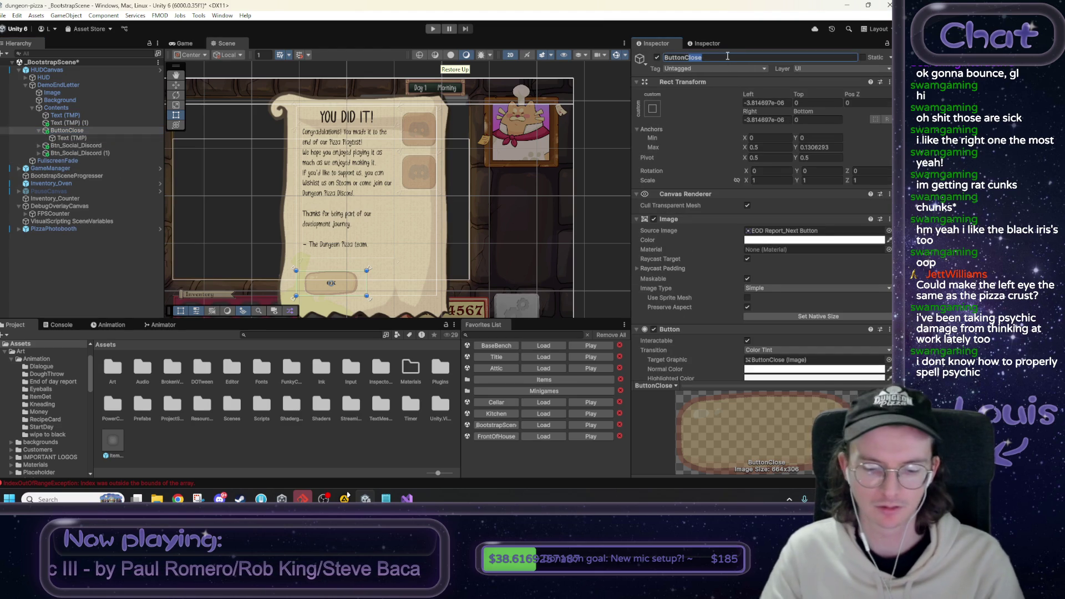
pyautogui.write('C')
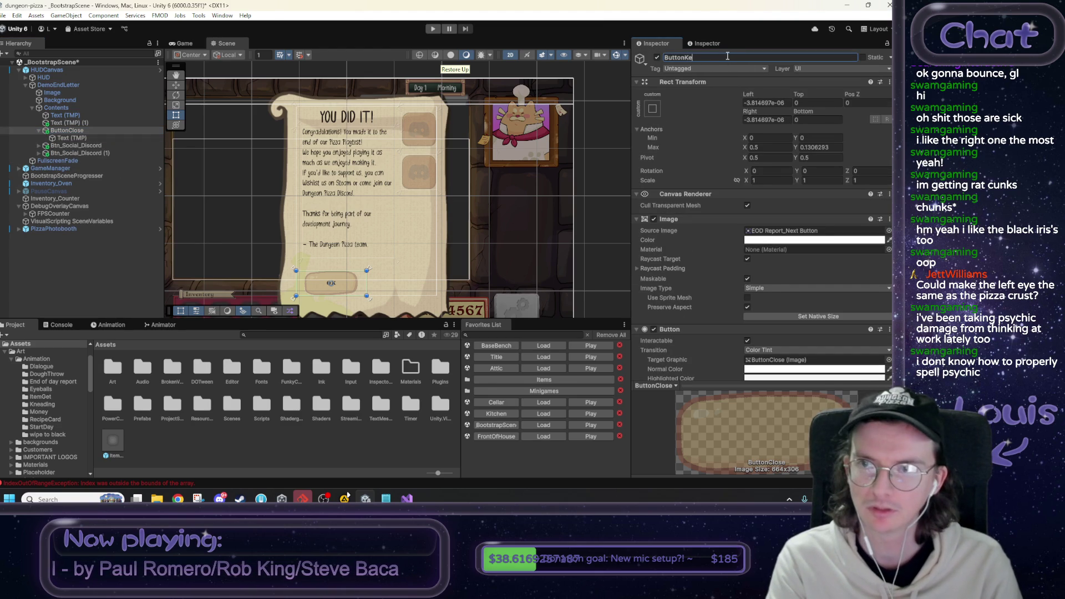
pyautogui.write('ying')
pyautogui.press('Return')
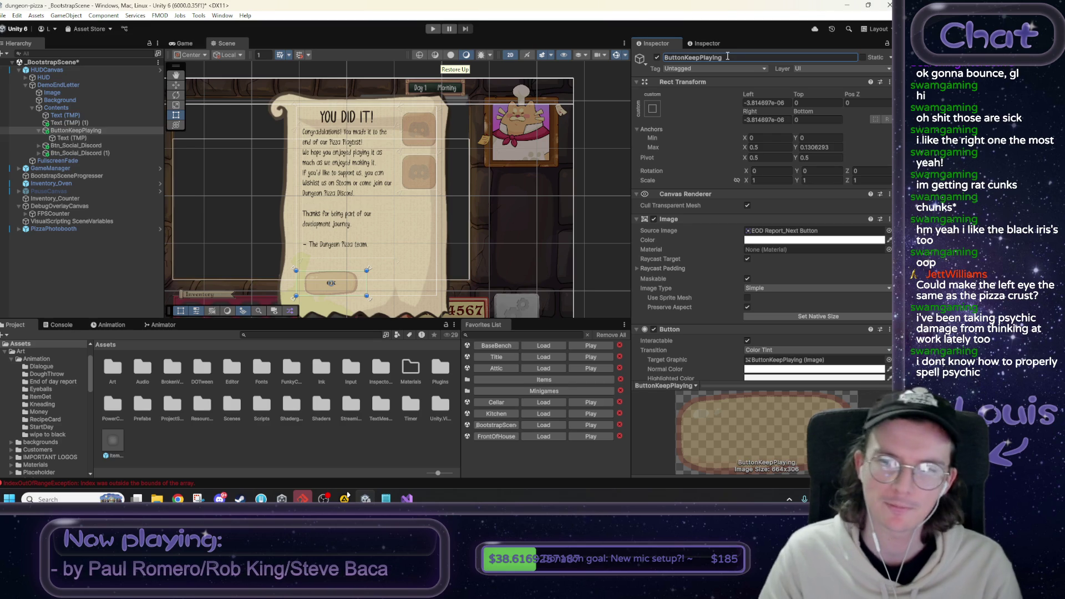
pyautogui.scroll(-2, 749, 233)
pyautogui.scroll(-5, 752, 235)
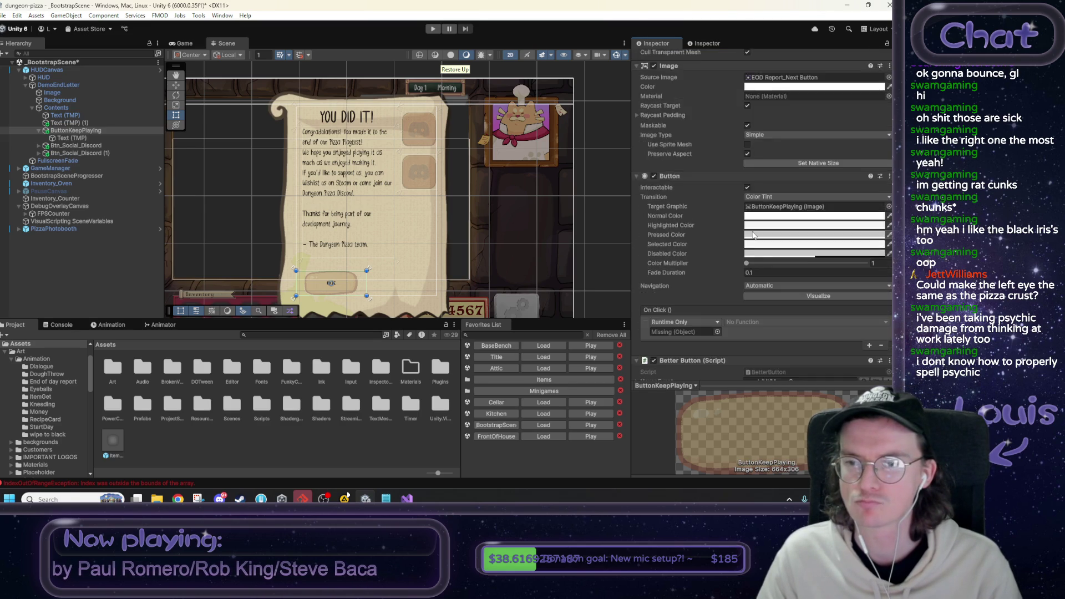
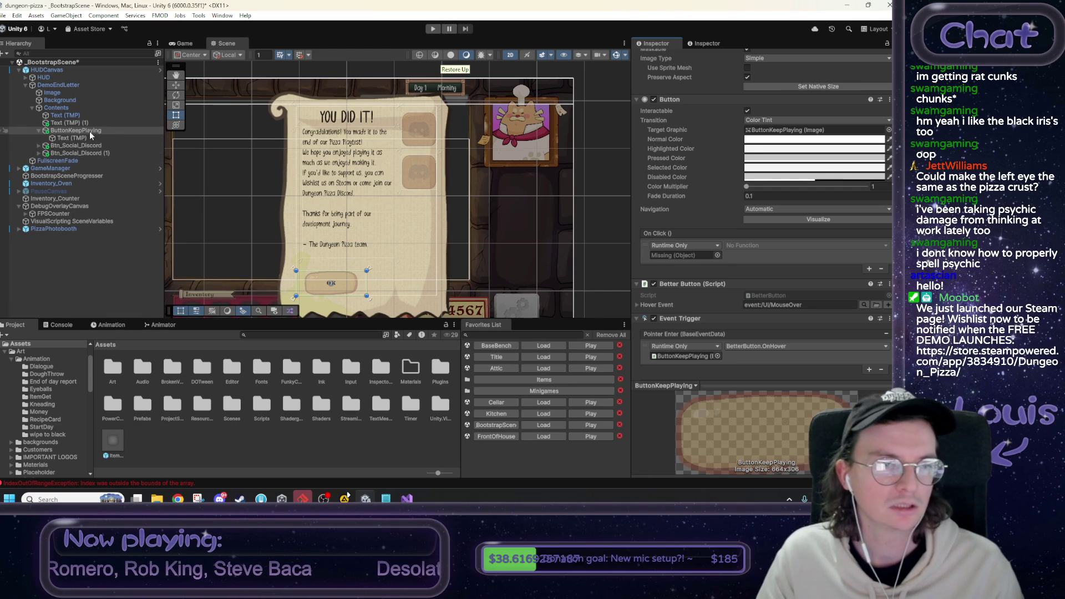
# Wire ButtonKeepPlaying's On Click to DemoEndLetter's EndDemoLetterUI.Btn_Continue, then select the button's label text.
pyautogui.moveTo(84, 138)
pyautogui.mouseDown()
pyautogui.moveTo(64, 104)
pyautogui.moveTo(669, 359)
pyautogui.moveTo(692, 260)
pyautogui.mouseUp()
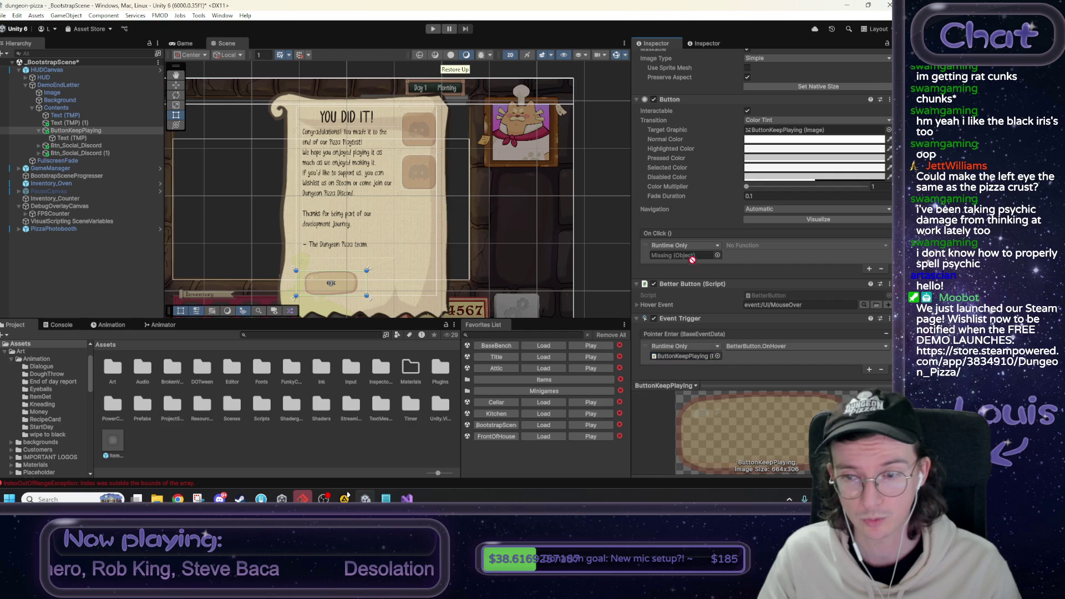
pyautogui.click(746, 245)
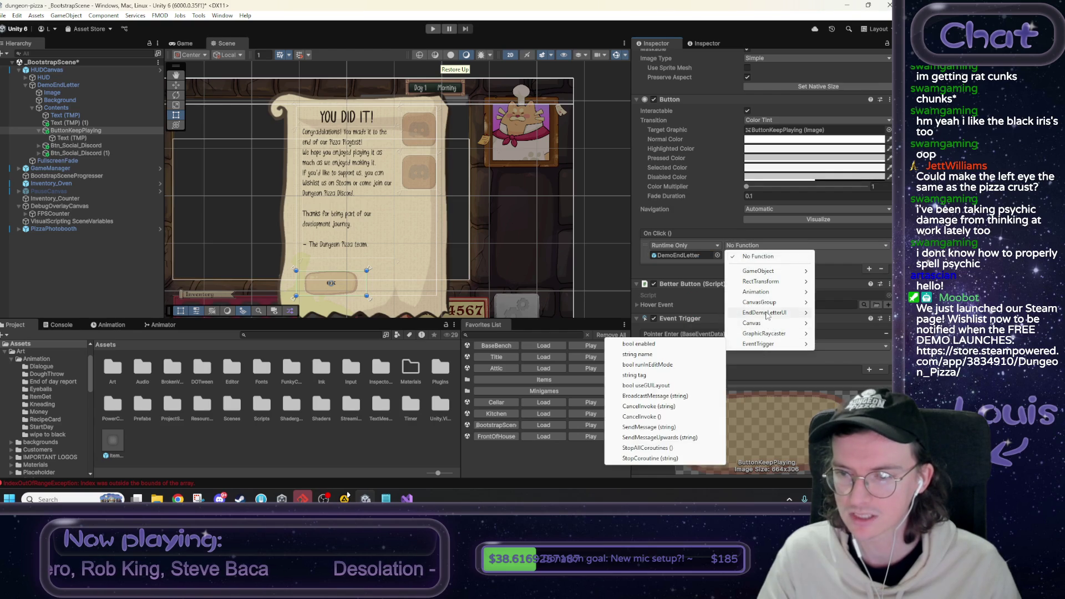
pyautogui.moveTo(736, 316)
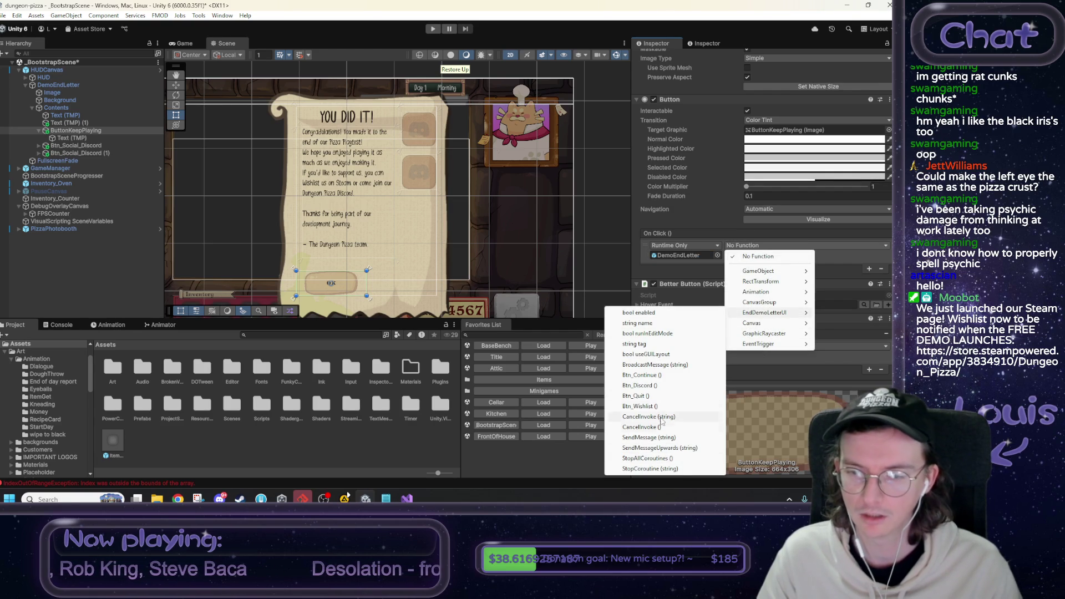
pyautogui.click(653, 377)
pyautogui.click(71, 137)
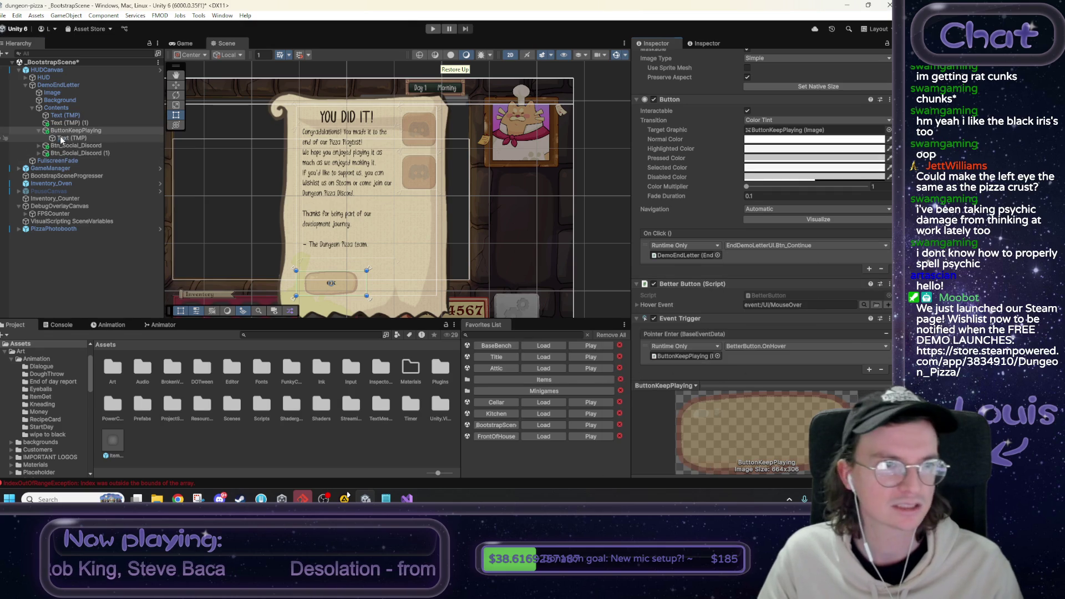
pyautogui.scroll(5, 718, 272)
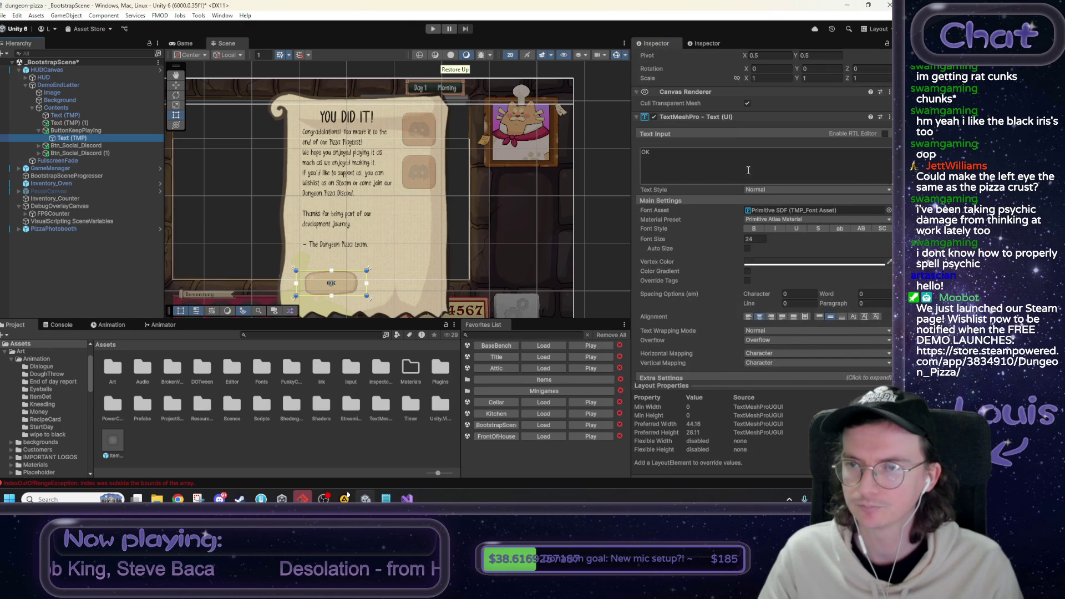
# Change the button label from OK to 'Keep playing!' and reselect DemoEndLetter in the Hierarchy.
pyautogui.write('Keep playing?')
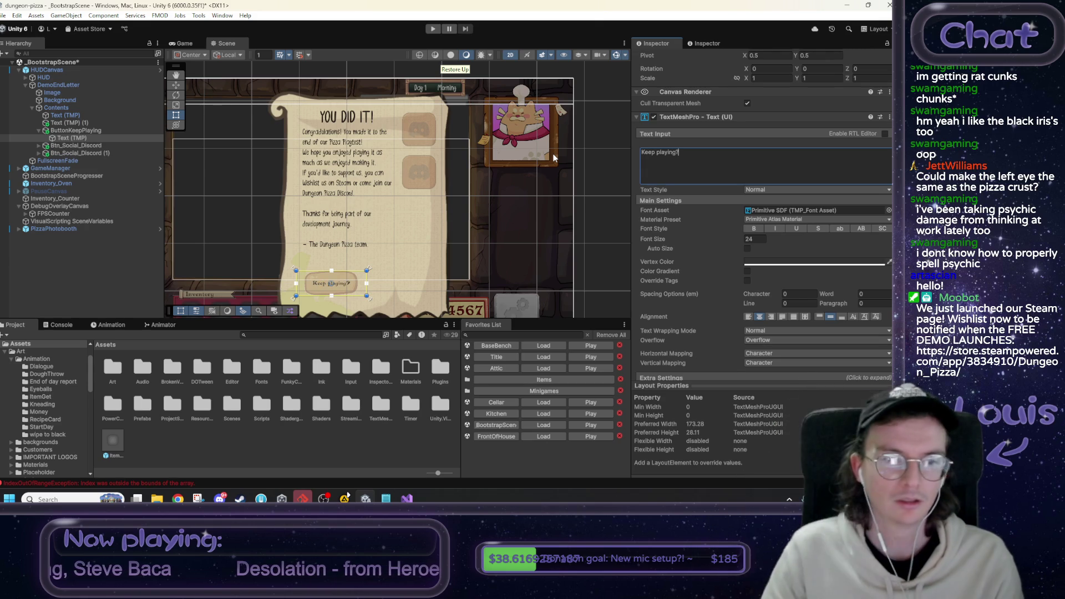
pyautogui.click(588, 234)
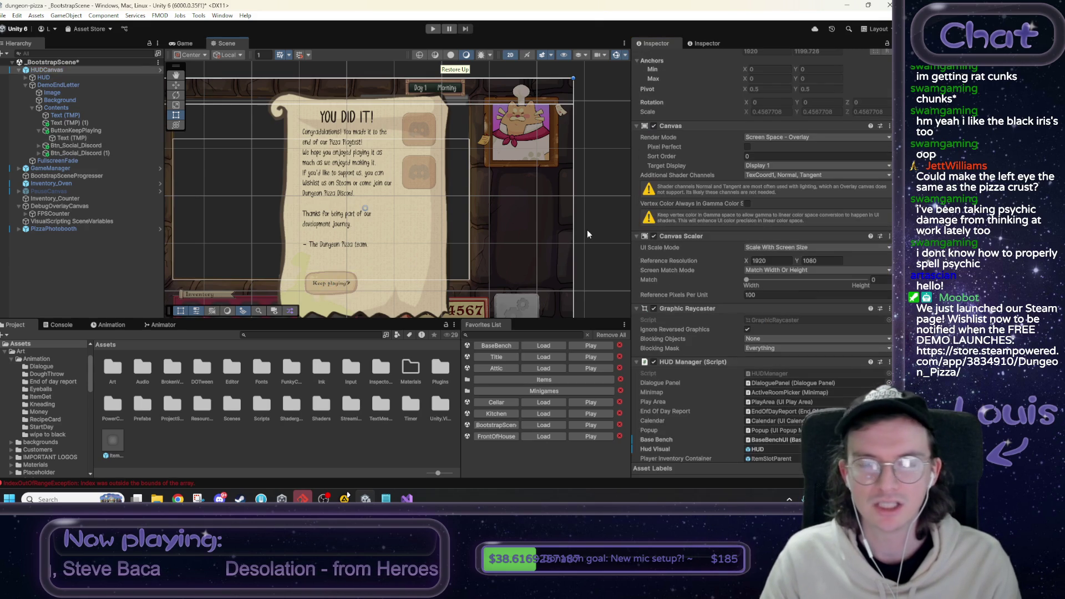
pyautogui.moveTo(406, 227); pyautogui.dragTo(424, 232)
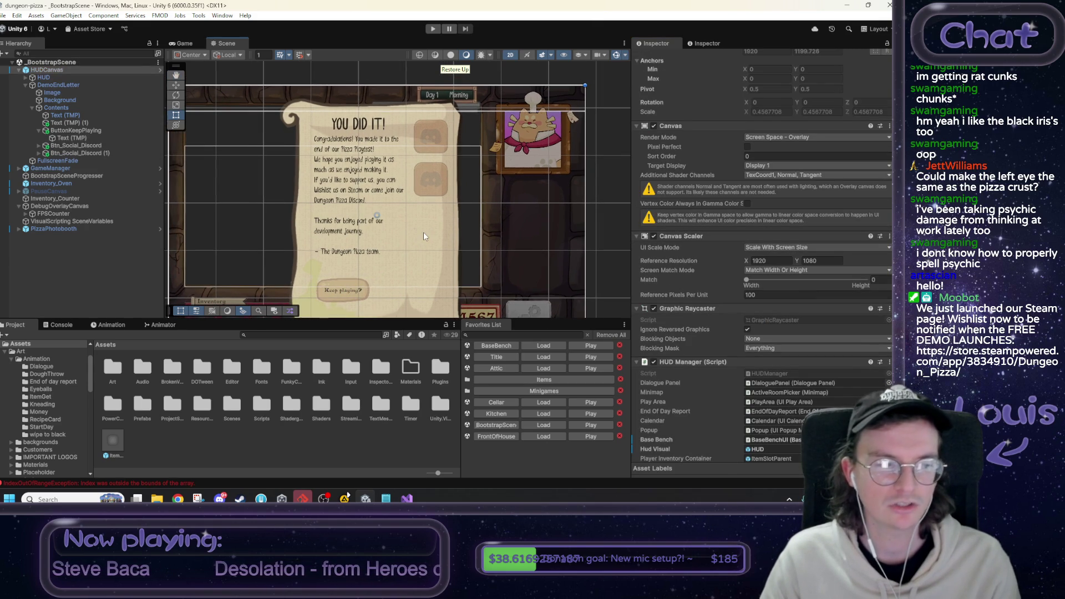
pyautogui.scroll(3, 677, 221)
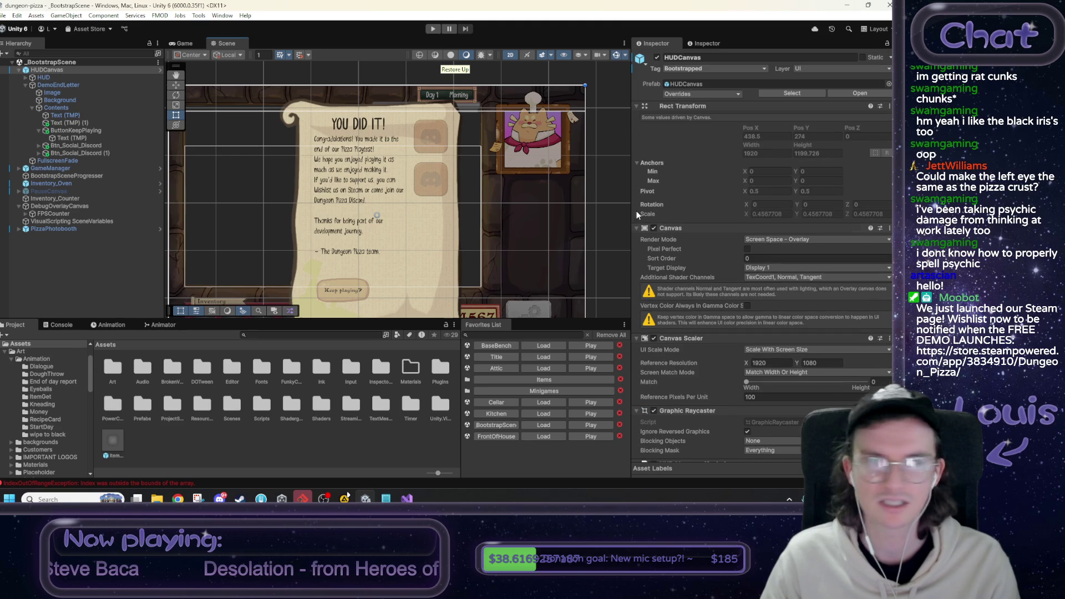
pyautogui.click(110, 84)
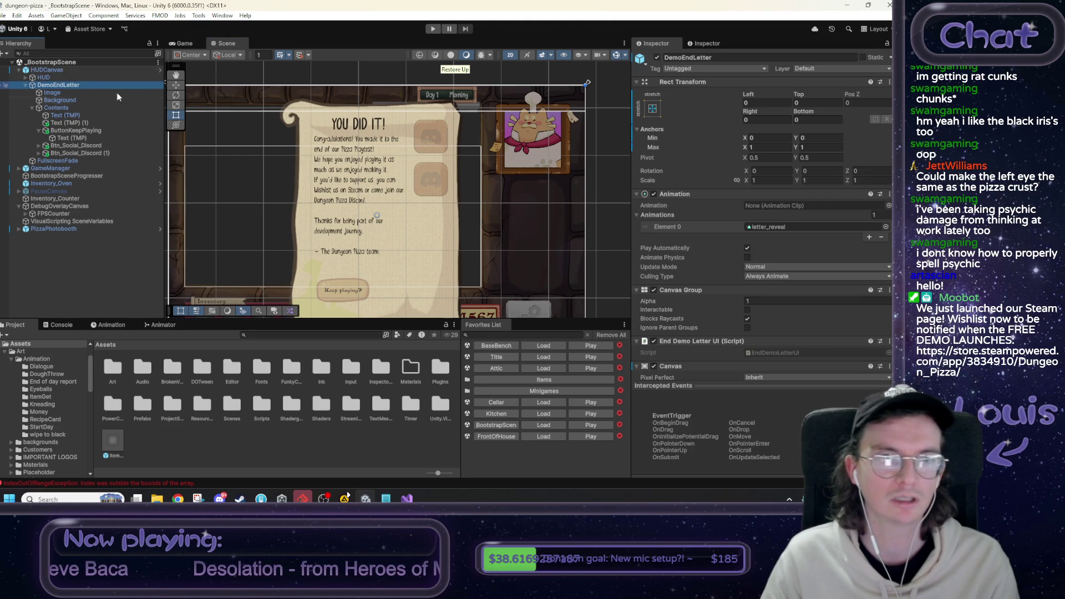
# Deactivate DemoEndLetter, load the Title scene past the save prompt, enter Play mode, and bring up Notepad.
pyautogui.click(656, 57)
pyautogui.moveTo(328, 187); pyautogui.dragTo(375, 160)
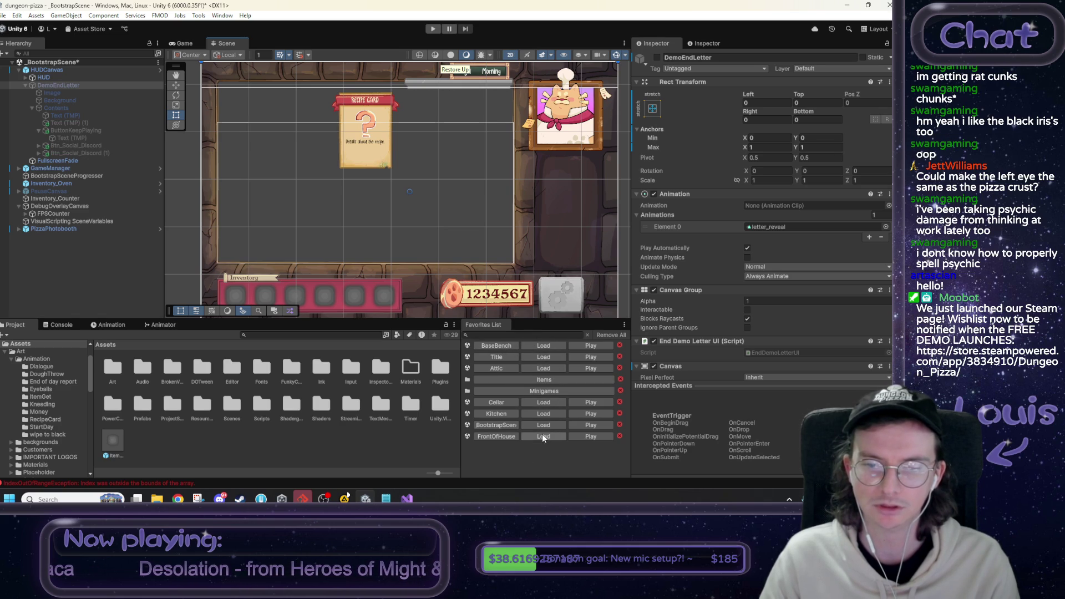
pyautogui.click(541, 358)
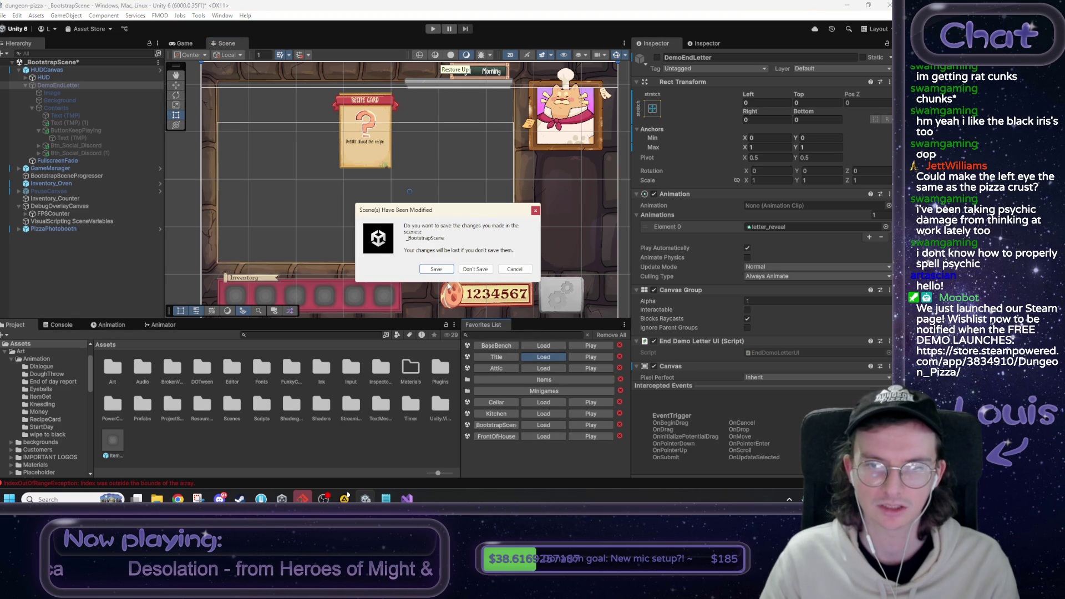
pyautogui.click(434, 270)
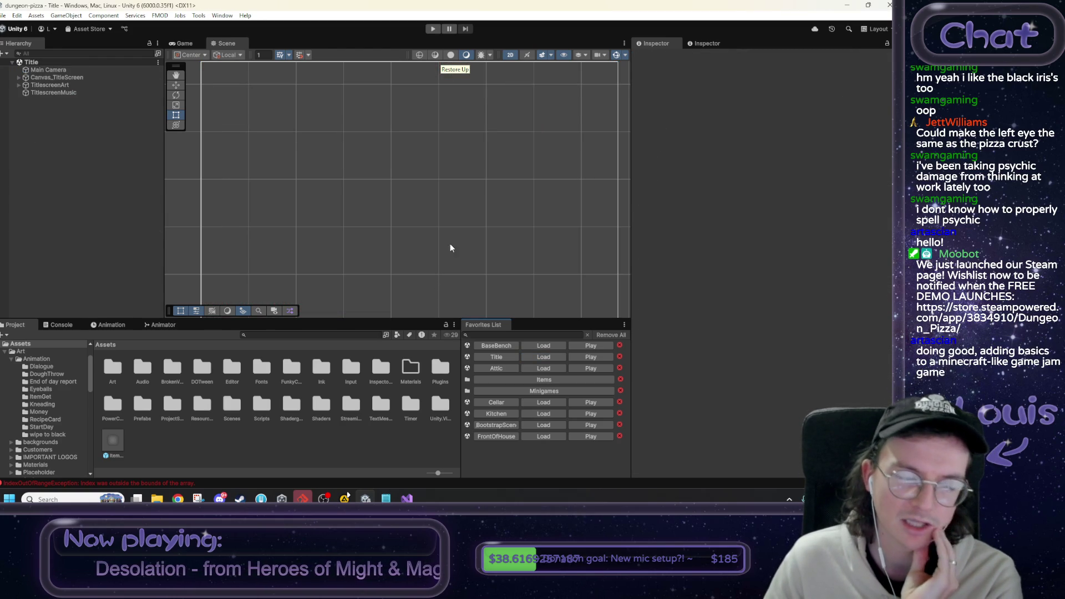
pyautogui.click(431, 29)
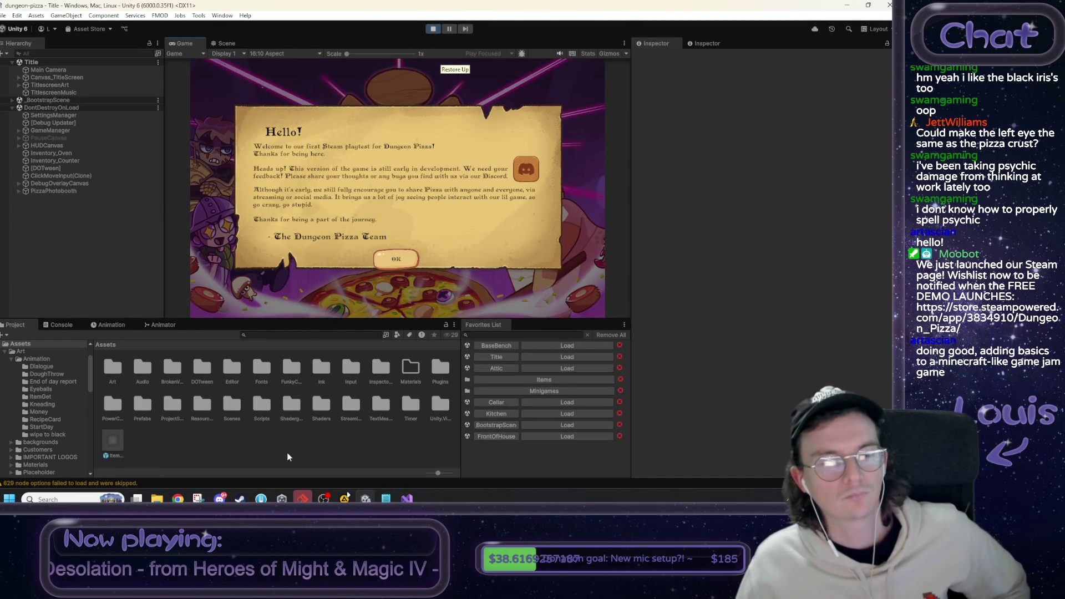
pyautogui.click(386, 499)
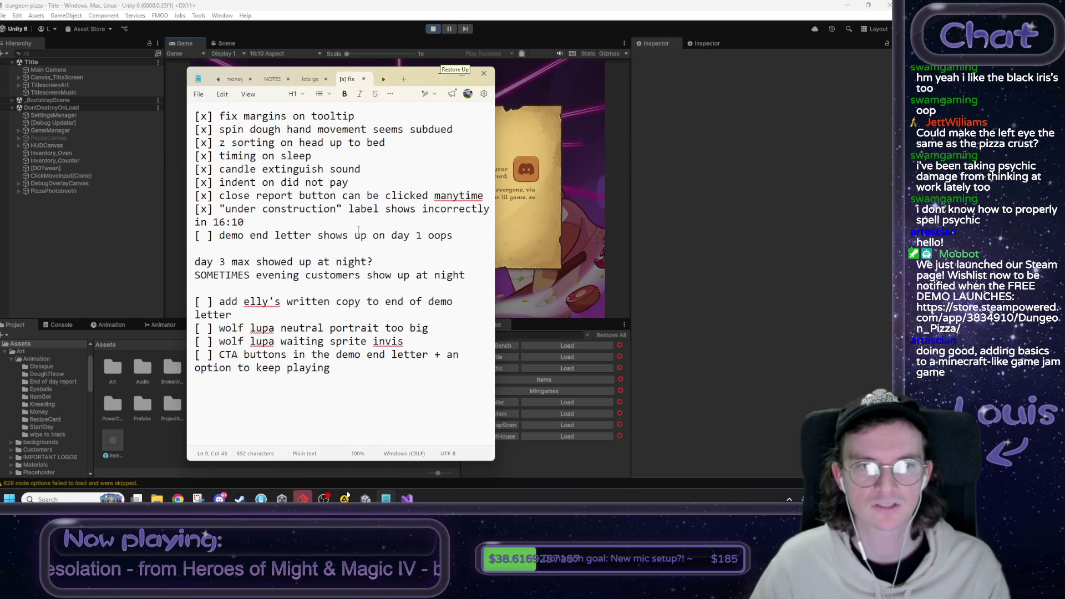
# Add the to-do 'bad title screen fade in 16:10' in Notepad, then maximize Unity's Game view.
pyautogui.press('Return')
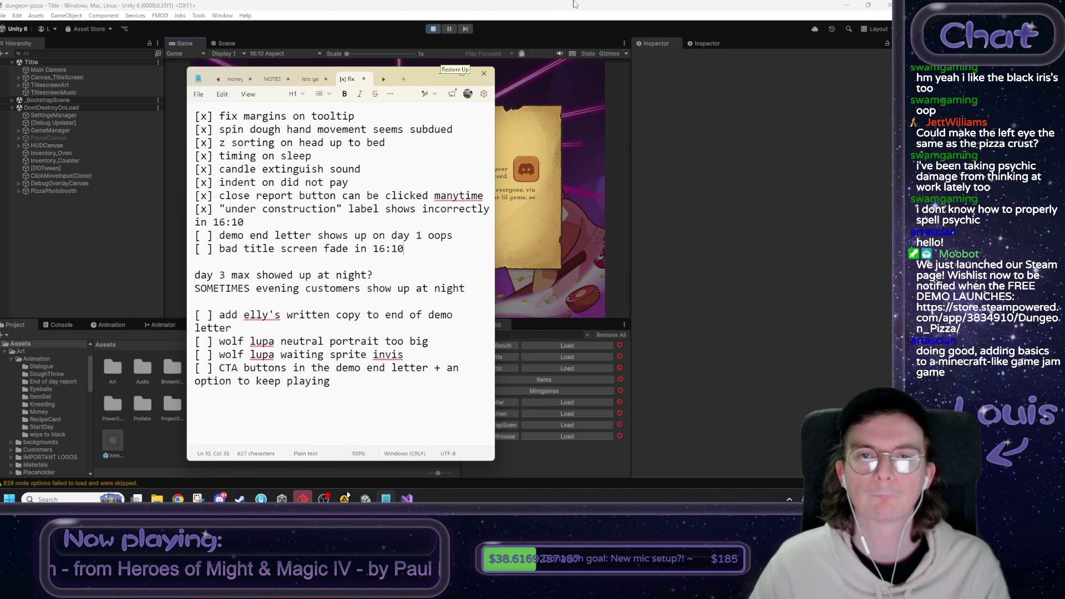
pyautogui.click(508, 103)
pyautogui.rightClick(206, 43)
pyautogui.click(224, 80)
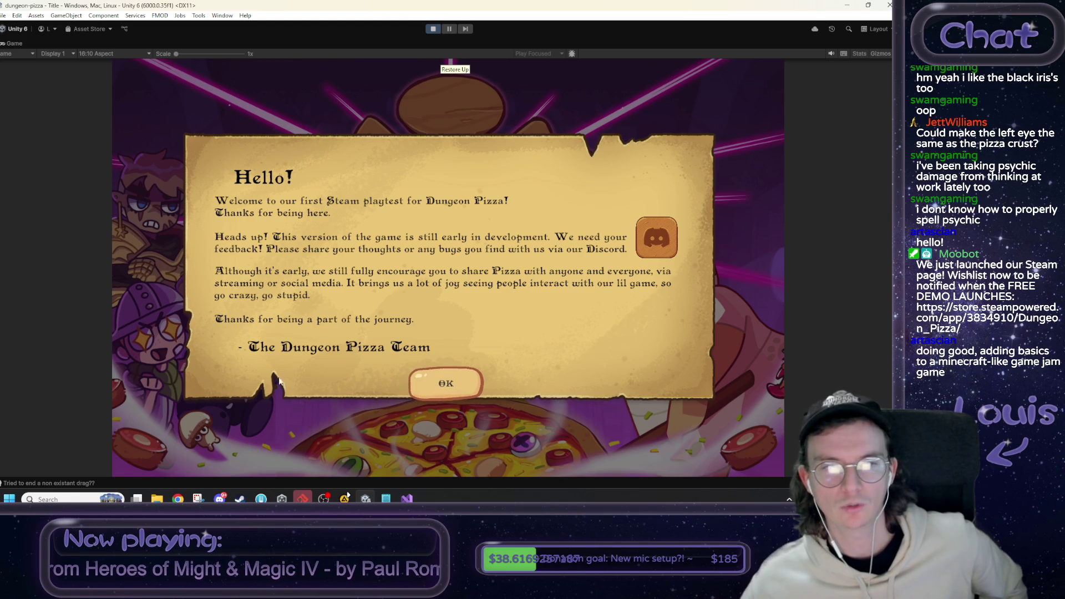
# Dismiss the Hello letter, open and close OPTIONS, and choose LET'S COOK! to reach Day 1 Morning.
pyautogui.click(458, 383)
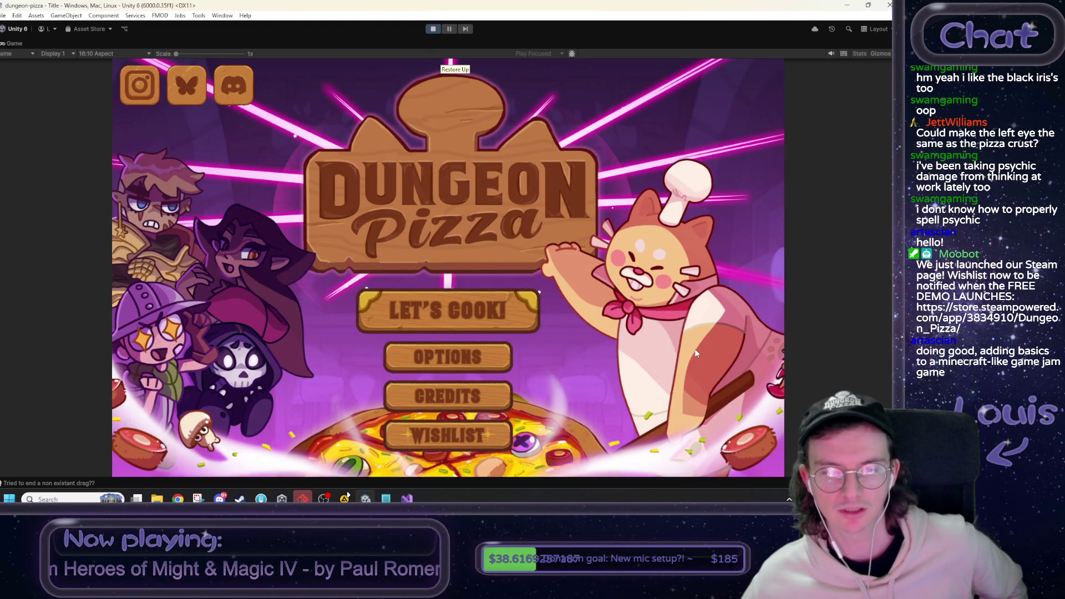
pyautogui.click(466, 357)
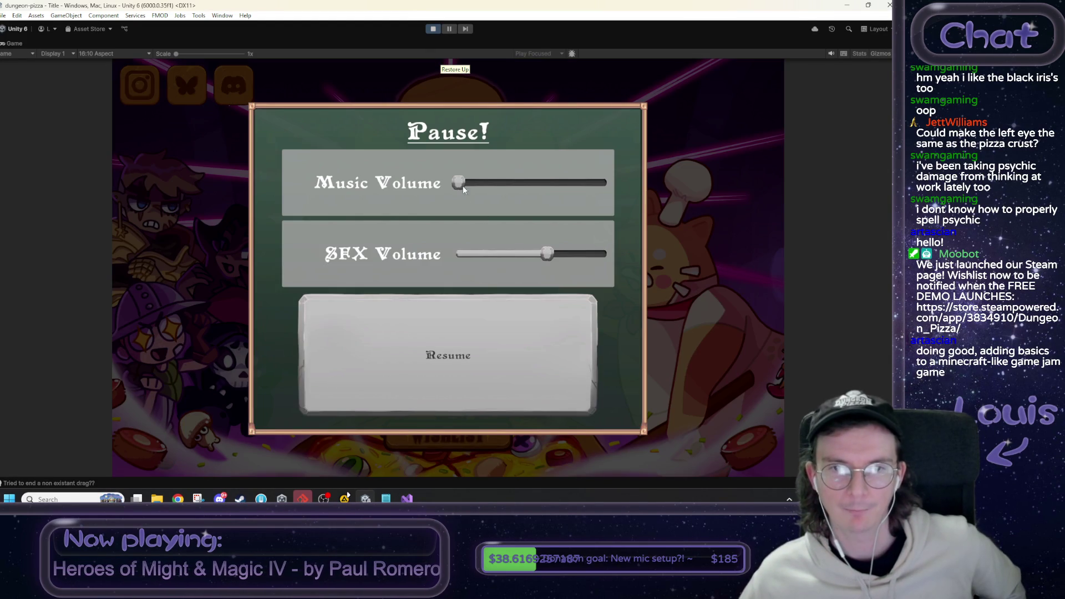
pyautogui.click(488, 372)
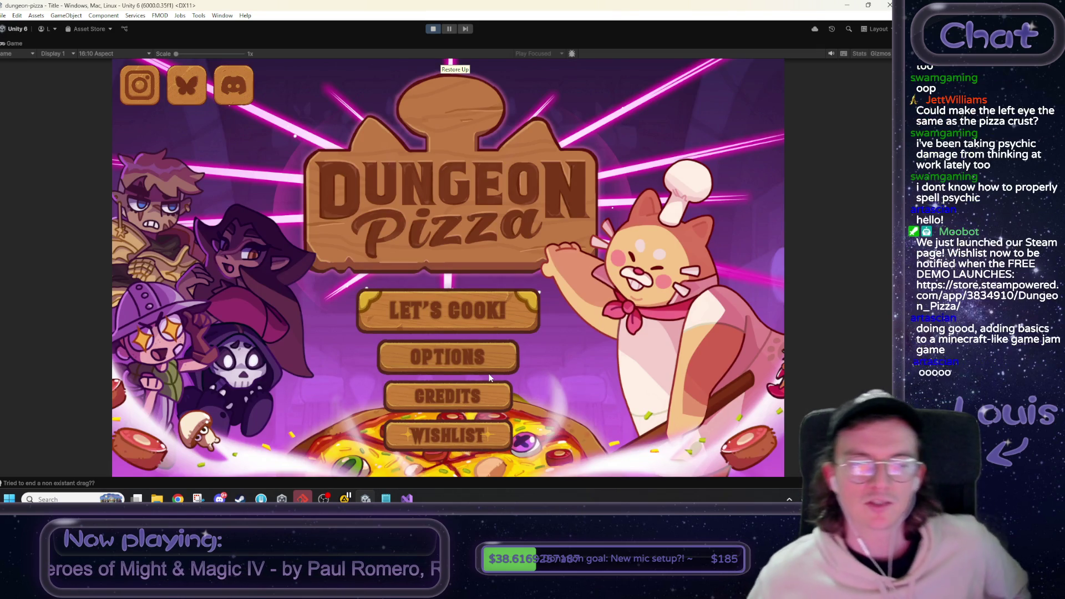
pyautogui.click(518, 315)
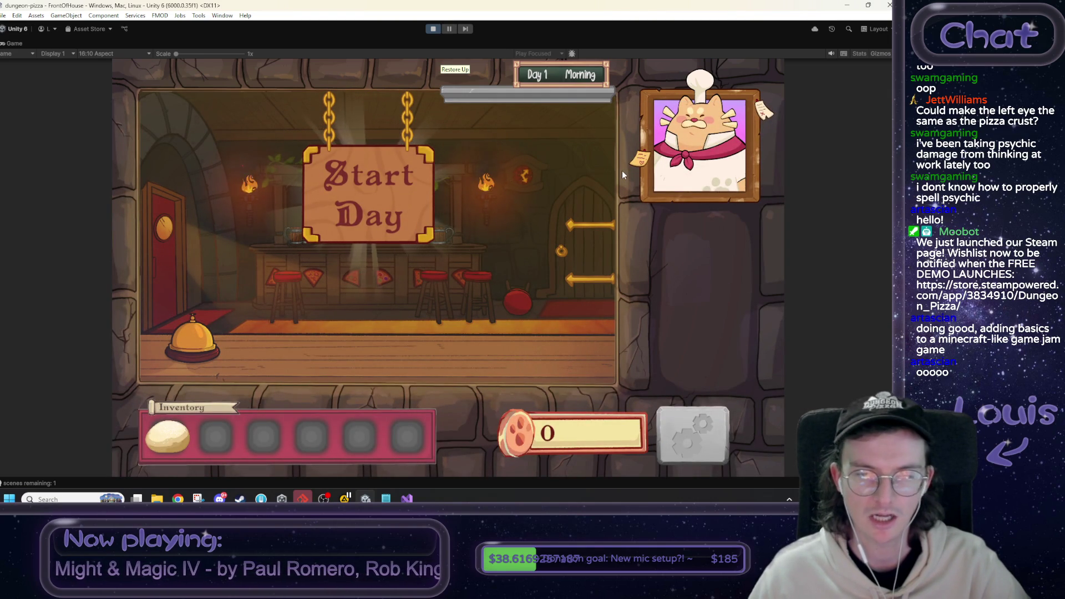
# Start Day 1, talk through Max's dialogue choosing 'Let's find out!', and enter the kitchen bench.
pyautogui.click(377, 193)
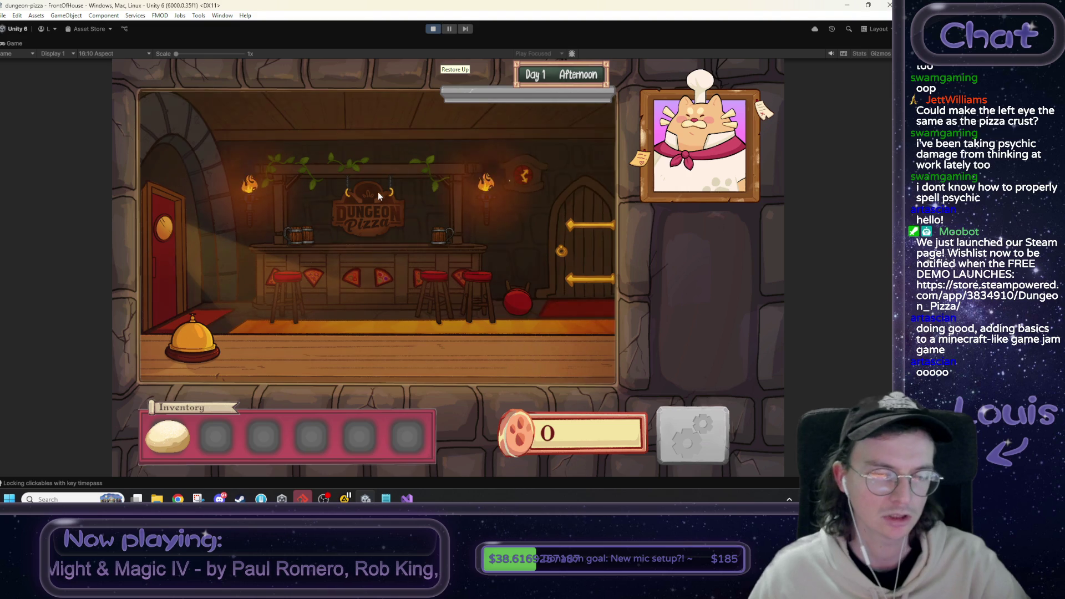
pyautogui.click(568, 241)
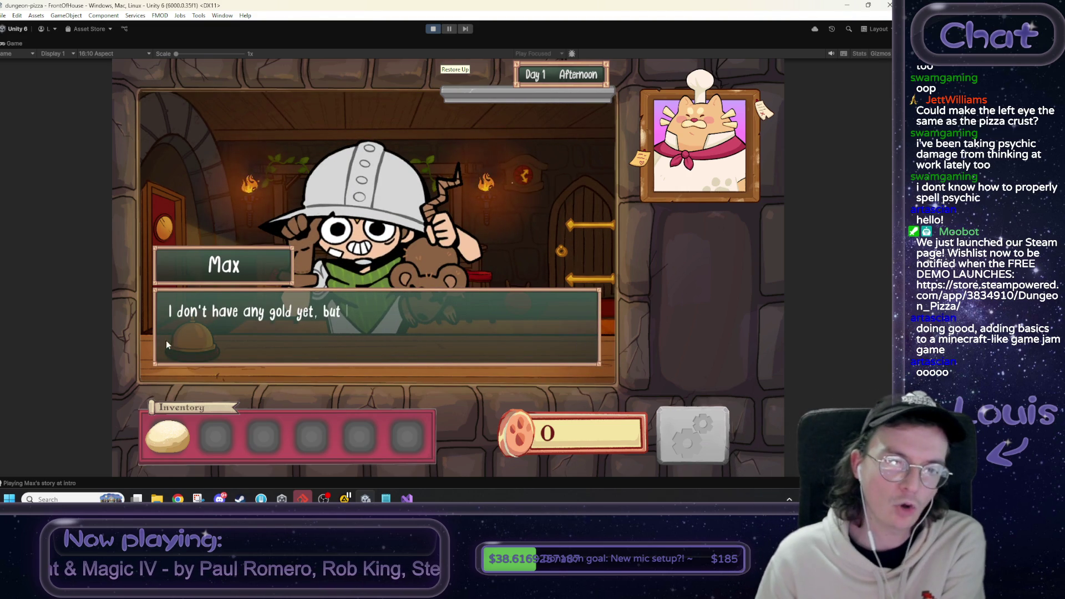
pyautogui.click(544, 232)
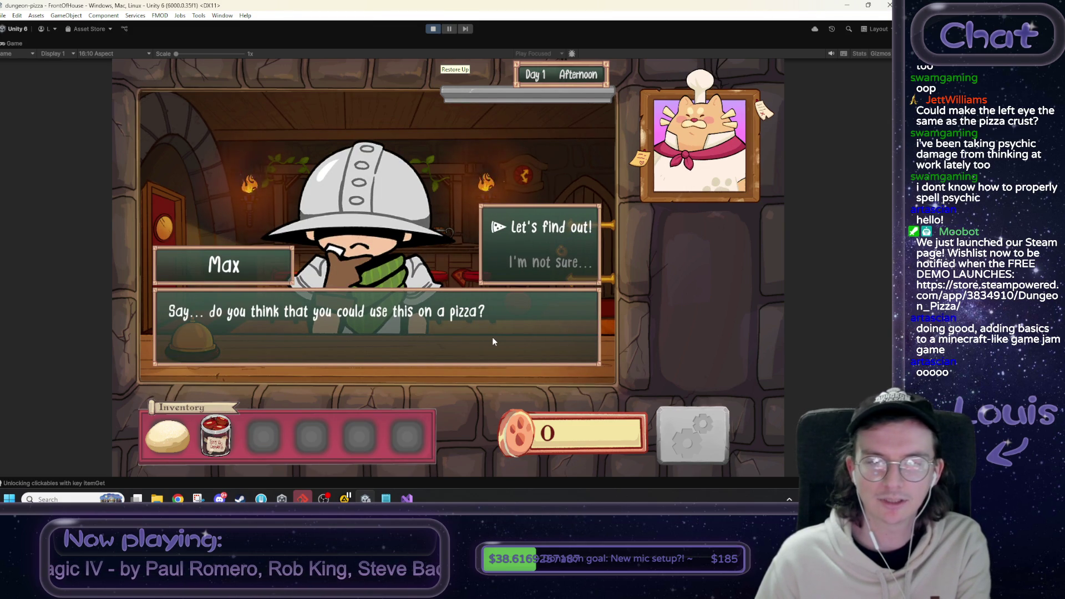
pyautogui.click(558, 227)
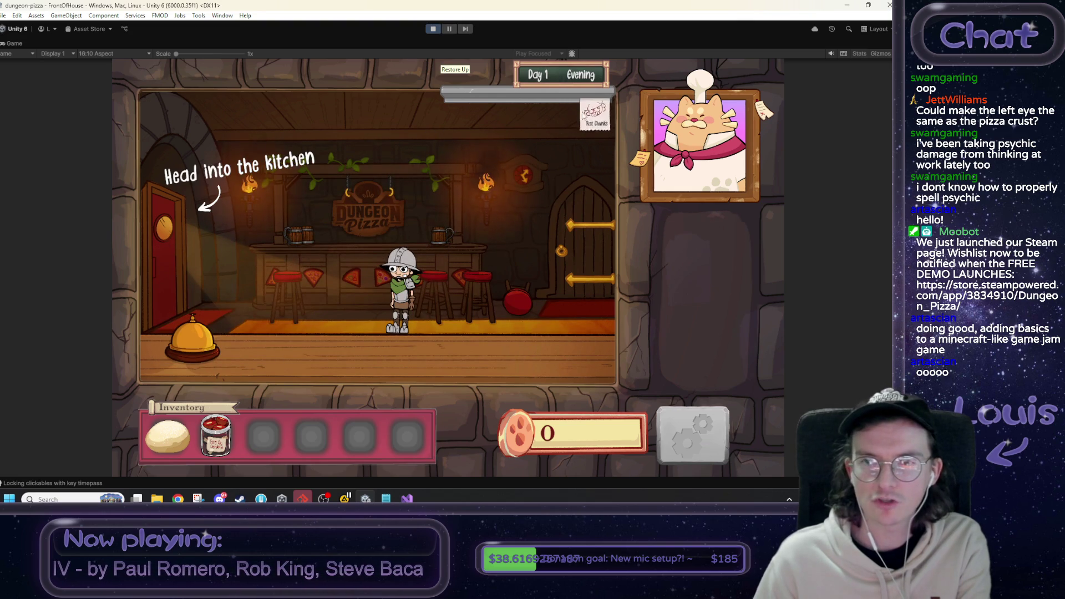
pyautogui.click(176, 248)
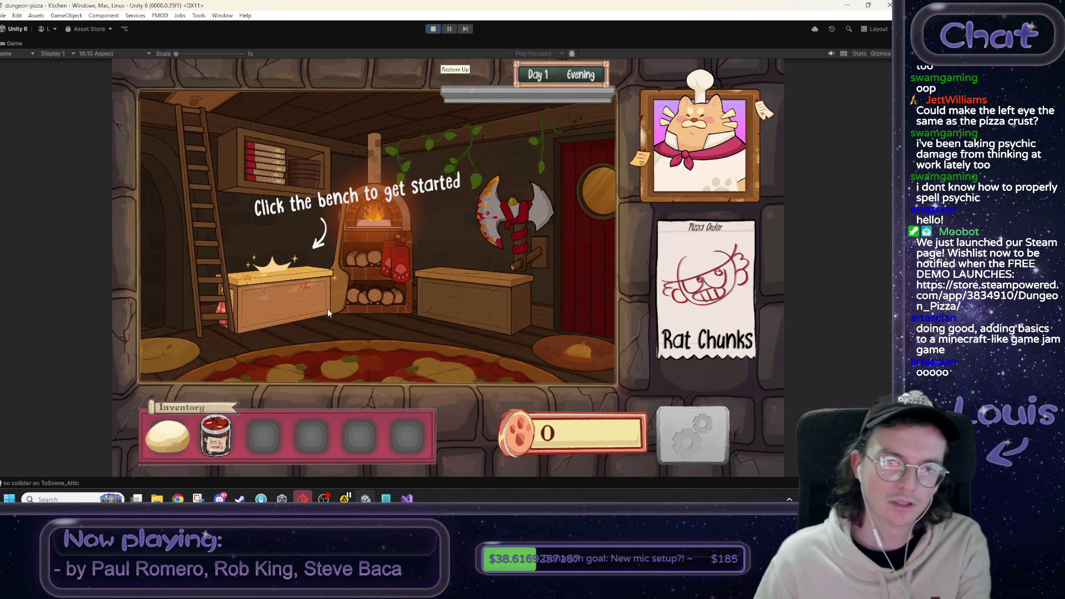
pyautogui.click(327, 310)
# Shape the dough on the bench: knead, flatten, press it out, and toss and catch it.
pyautogui.click(381, 307)
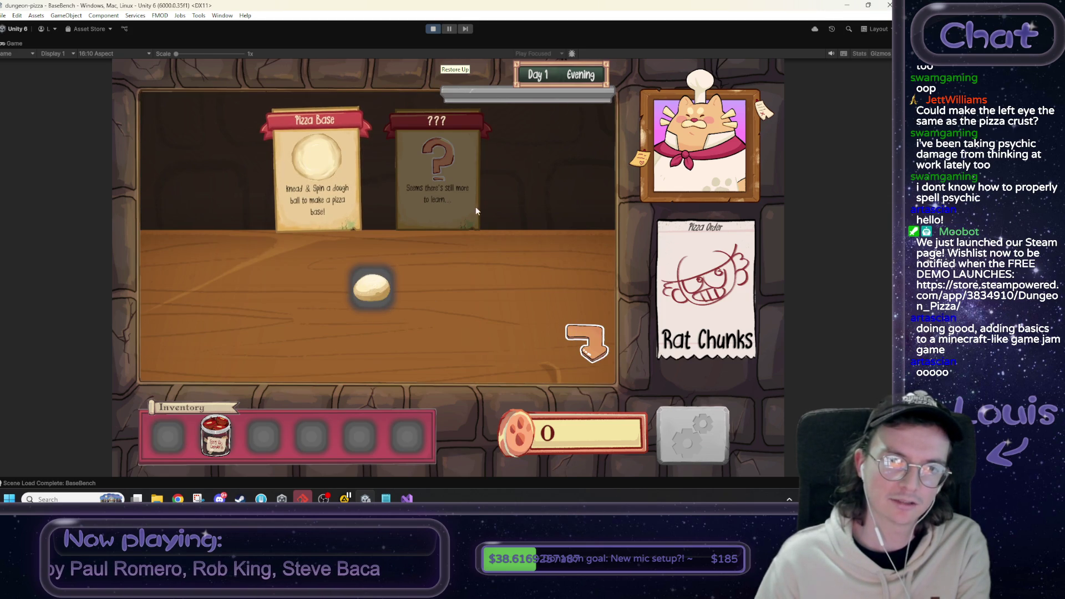
pyautogui.click(309, 176)
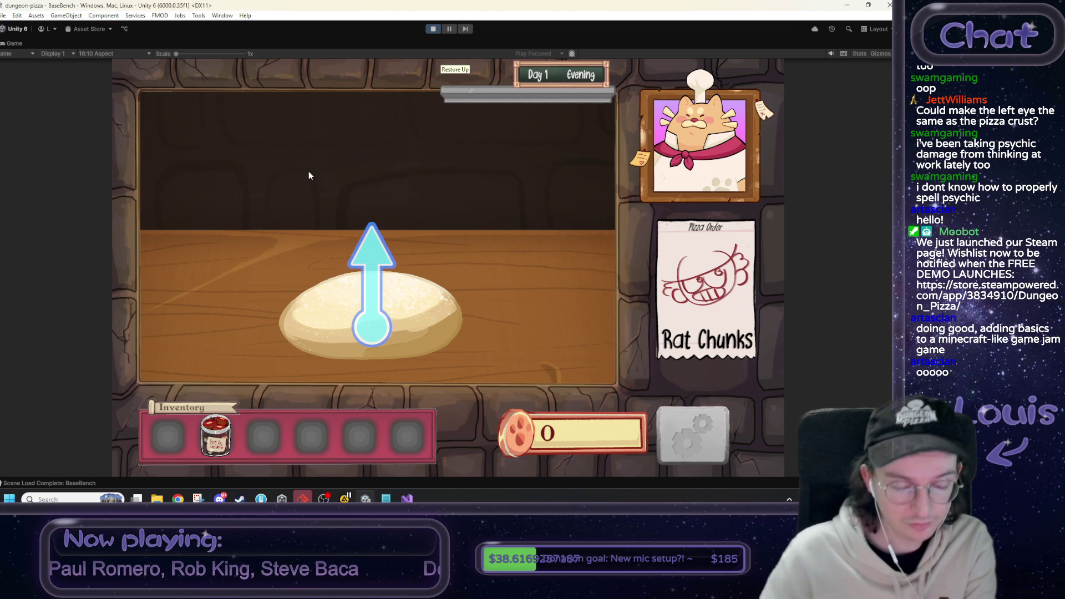
pyautogui.moveTo(379, 321)
pyautogui.mouseDown()
pyautogui.moveTo(392, 205)
pyautogui.moveTo(381, 351)
pyautogui.moveTo(376, 178)
pyautogui.mouseUp()
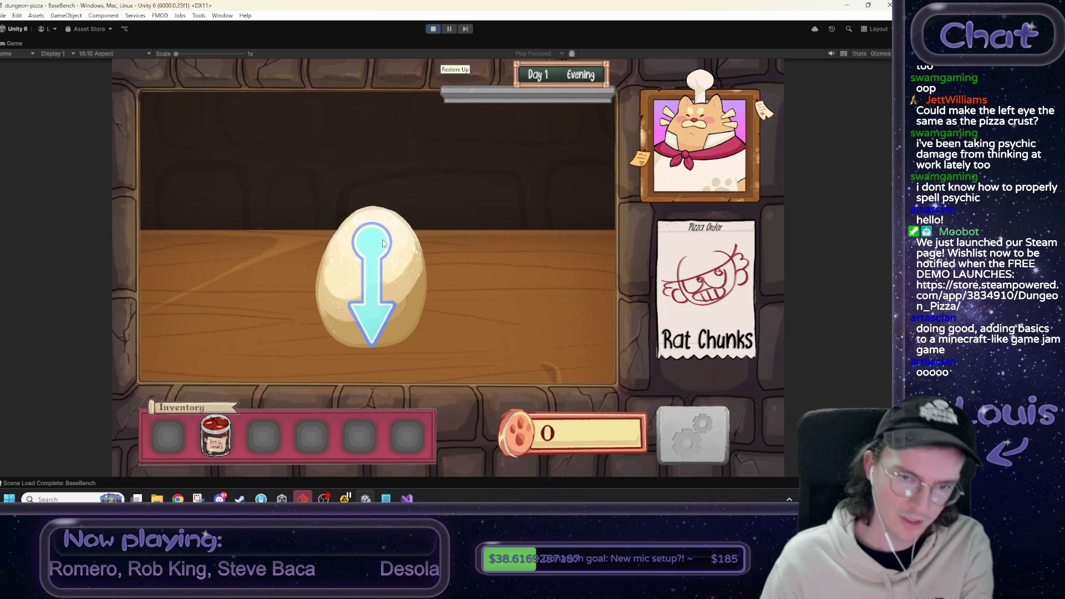
pyautogui.moveTo(377, 223); pyautogui.dragTo(375, 358)
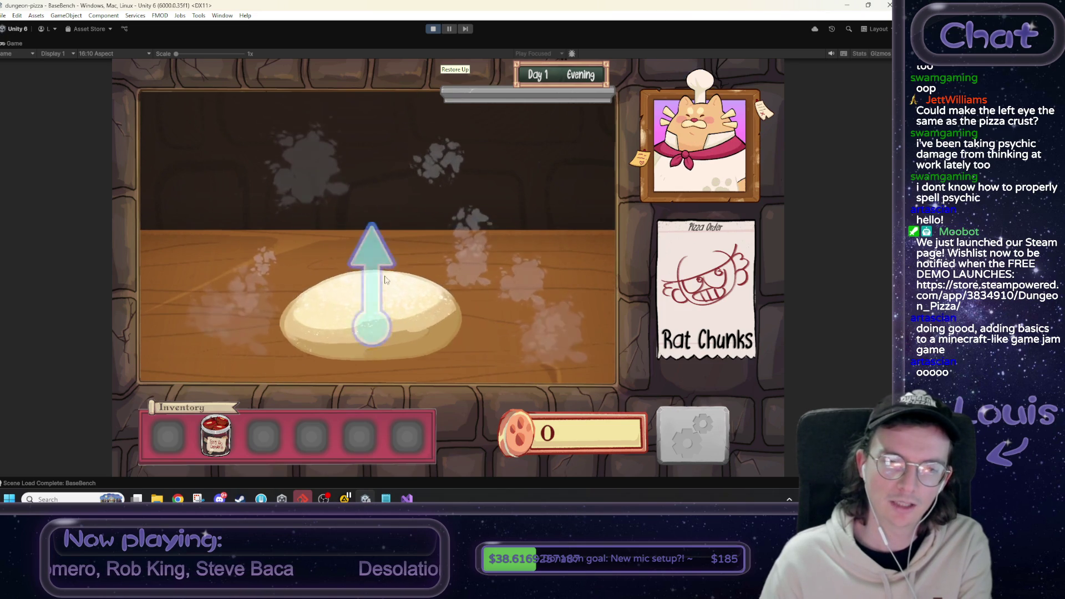
pyautogui.moveTo(390, 313); pyautogui.dragTo(395, 339)
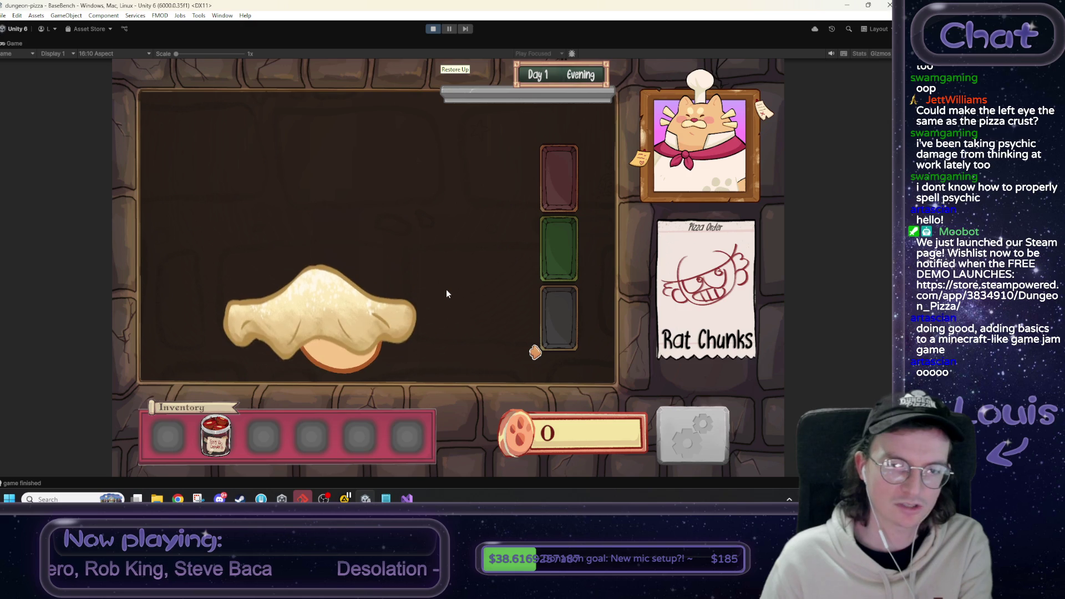
pyautogui.moveTo(417, 214)
pyautogui.mouseDown()
pyautogui.moveTo(444, 183)
pyautogui.moveTo(403, 175)
pyautogui.moveTo(387, 234)
pyautogui.moveTo(306, 220)
pyautogui.moveTo(352, 190)
pyautogui.moveTo(322, 238)
pyautogui.mouseUp()
pyautogui.moveTo(376, 217); pyautogui.dragTo(394, 96)
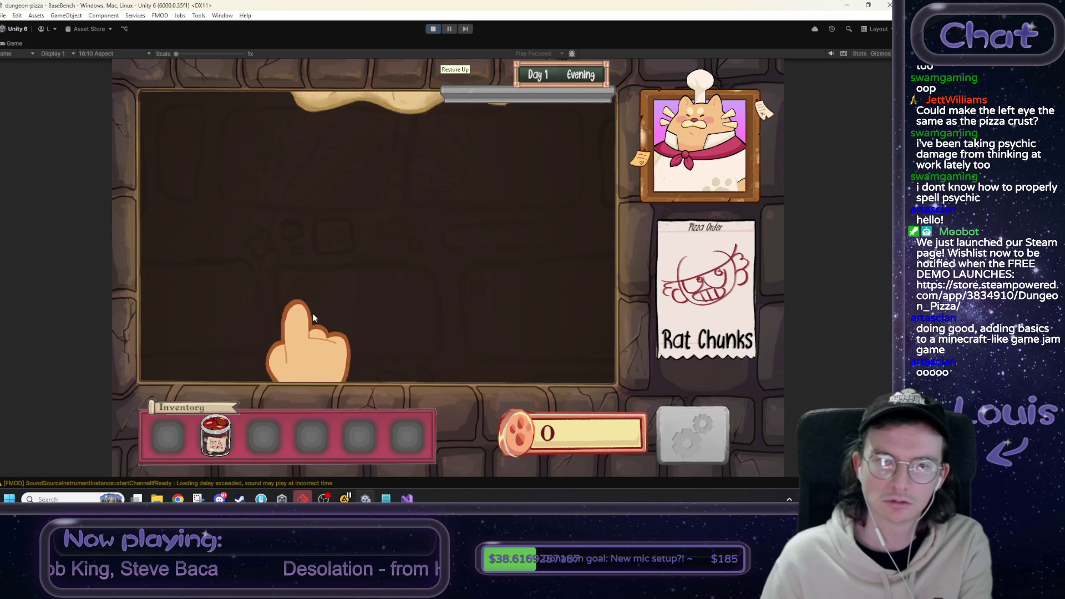
pyautogui.click(404, 264)
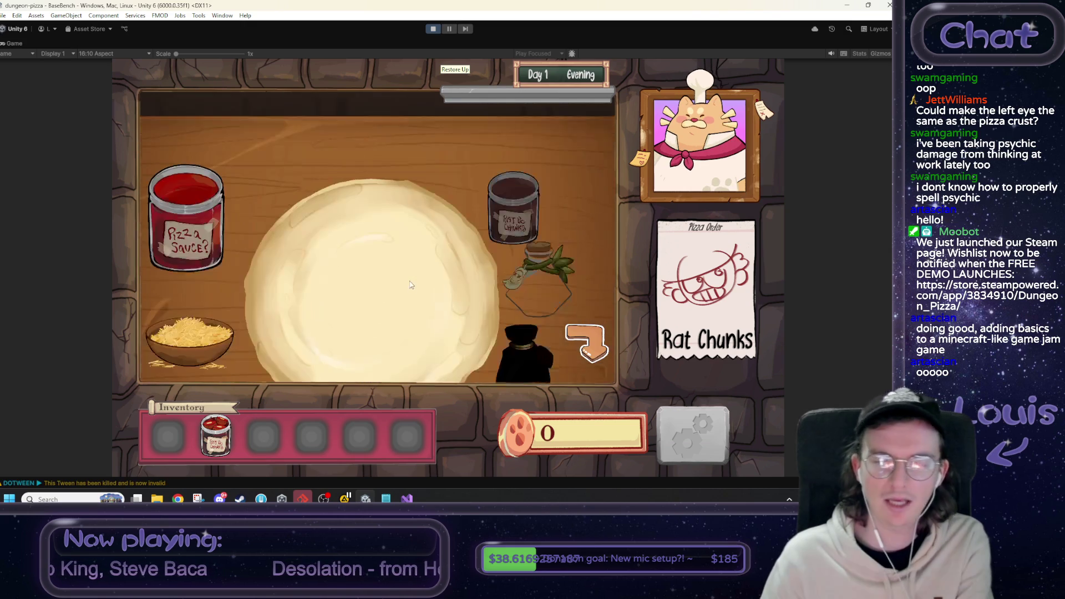
# Top the pizza with sauce, cheese and rat chunks, then send it on to the kitchen.
pyautogui.moveTo(189, 143)
pyautogui.mouseDown()
pyautogui.moveTo(446, 172)
pyautogui.moveTo(381, 182)
pyautogui.moveTo(301, 241)
pyautogui.moveTo(264, 295)
pyautogui.moveTo(295, 310)
pyautogui.moveTo(387, 250)
pyautogui.moveTo(380, 299)
pyautogui.moveTo(197, 171)
pyautogui.moveTo(313, 198)
pyautogui.moveTo(363, 176)
pyautogui.moveTo(429, 181)
pyautogui.moveTo(463, 250)
pyautogui.moveTo(441, 314)
pyautogui.moveTo(239, 197)
pyautogui.moveTo(189, 153)
pyautogui.moveTo(401, 261)
pyautogui.moveTo(396, 292)
pyautogui.moveTo(348, 329)
pyautogui.moveTo(422, 242)
pyautogui.moveTo(348, 328)
pyautogui.moveTo(293, 350)
pyautogui.moveTo(443, 239)
pyautogui.moveTo(332, 250)
pyautogui.moveTo(420, 261)
pyautogui.mouseUp()
pyautogui.moveTo(308, 320)
pyautogui.mouseDown()
pyautogui.moveTo(327, 307)
pyautogui.moveTo(317, 246)
pyautogui.moveTo(357, 148)
pyautogui.moveTo(190, 287)
pyautogui.moveTo(377, 167)
pyautogui.moveTo(283, 233)
pyautogui.moveTo(438, 261)
pyautogui.moveTo(413, 197)
pyautogui.moveTo(366, 222)
pyautogui.moveTo(411, 210)
pyautogui.moveTo(288, 261)
pyautogui.moveTo(418, 325)
pyautogui.moveTo(477, 238)
pyautogui.moveTo(463, 205)
pyautogui.mouseUp()
pyautogui.click(219, 444)
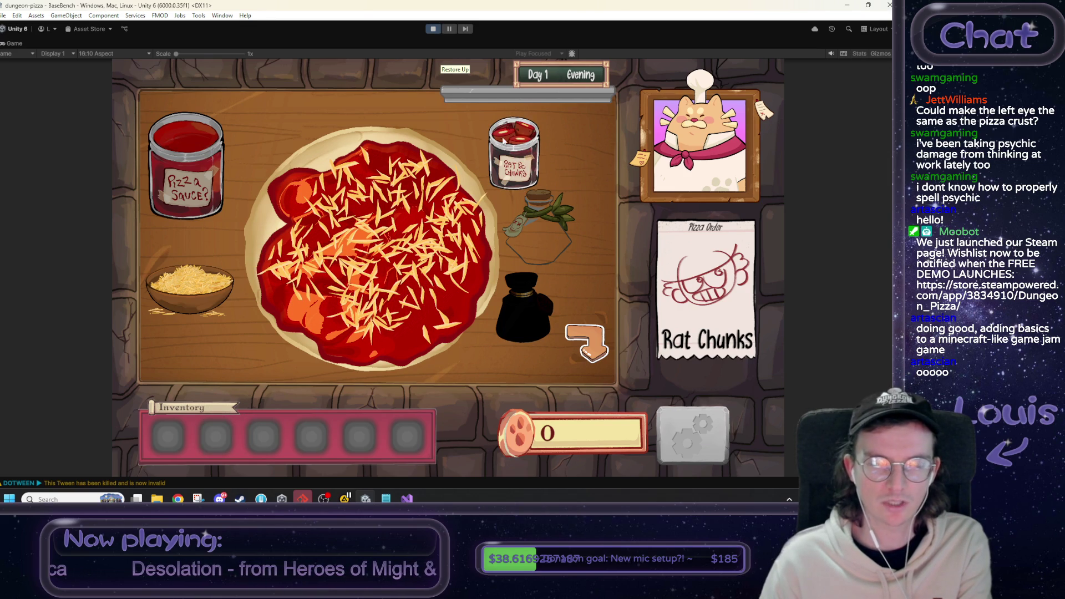
pyautogui.moveTo(516, 140)
pyautogui.mouseDown()
pyautogui.moveTo(333, 183)
pyautogui.moveTo(308, 230)
pyautogui.moveTo(341, 299)
pyautogui.moveTo(476, 170)
pyautogui.moveTo(448, 259)
pyautogui.moveTo(370, 243)
pyautogui.mouseUp()
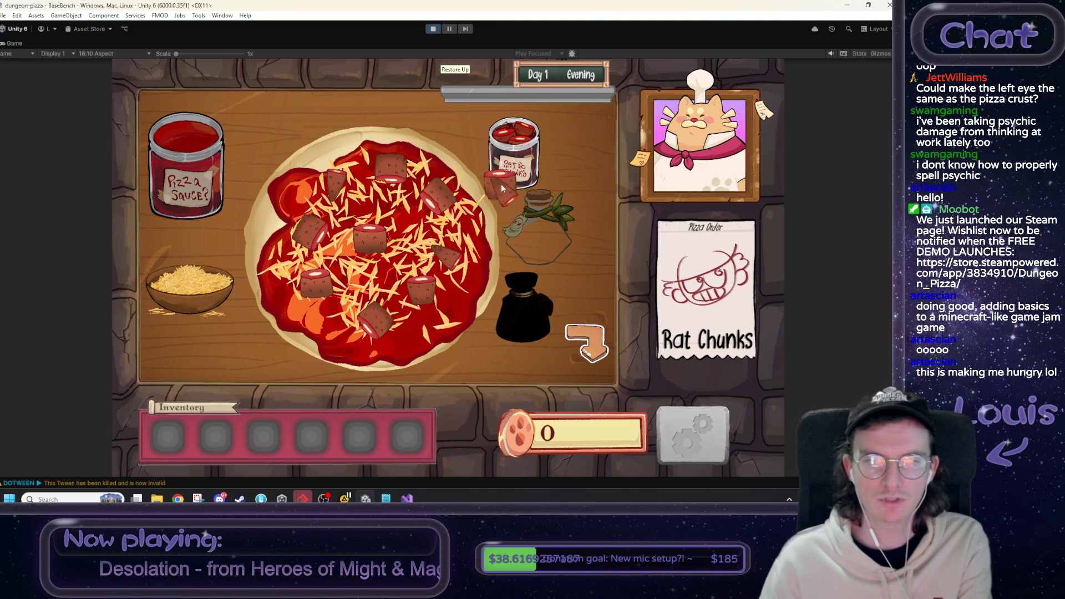
pyautogui.click(580, 331)
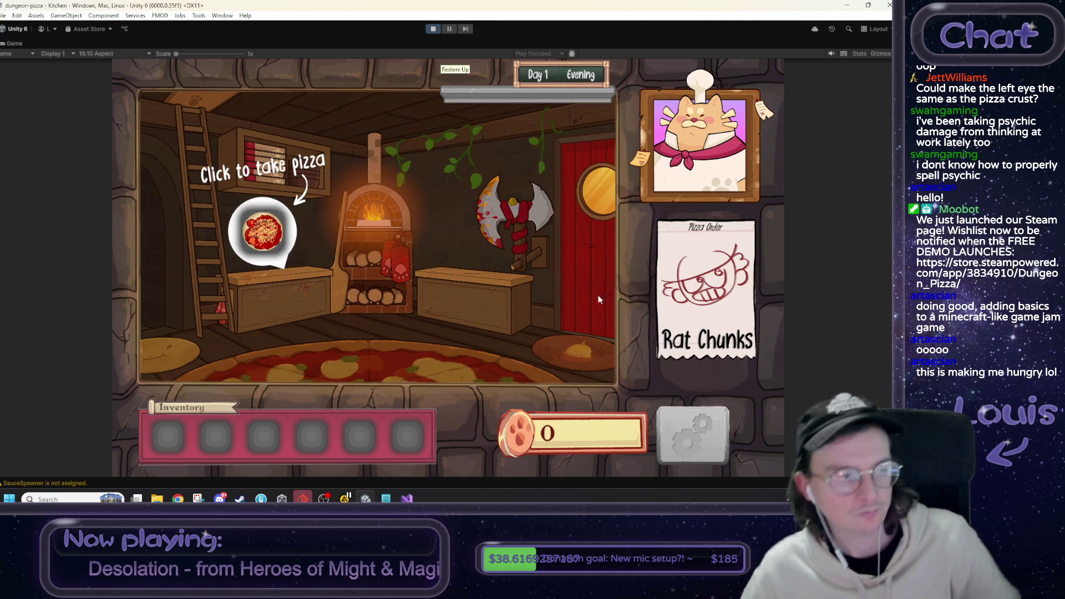
# Bake the pizza, store it in the first inventory slot, try the cutting board, then go to FrontOfHouse.
pyautogui.click(264, 236)
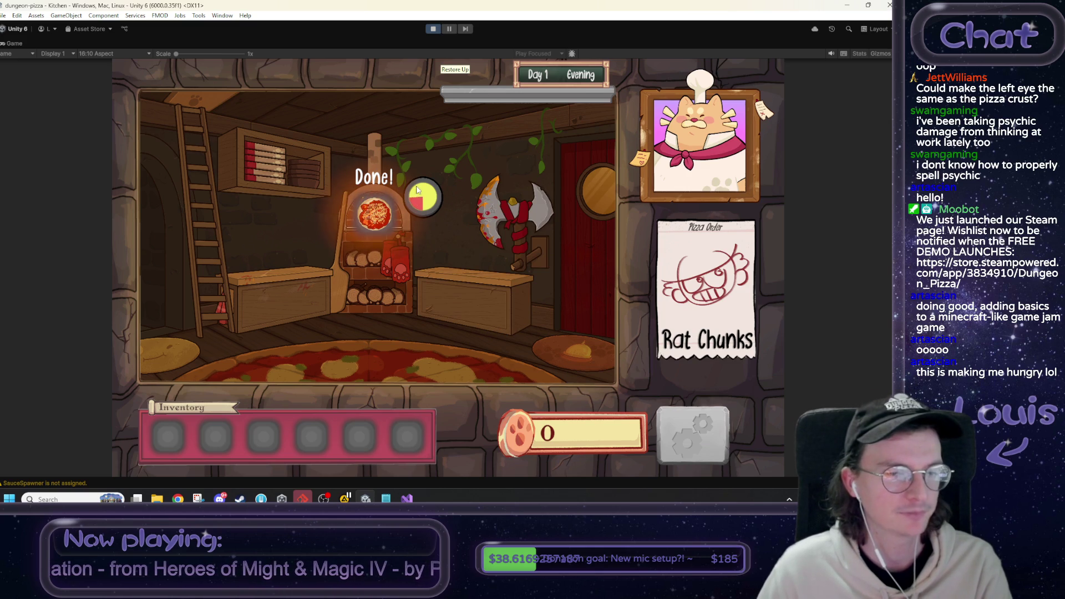
pyautogui.moveTo(374, 214); pyautogui.dragTo(166, 448)
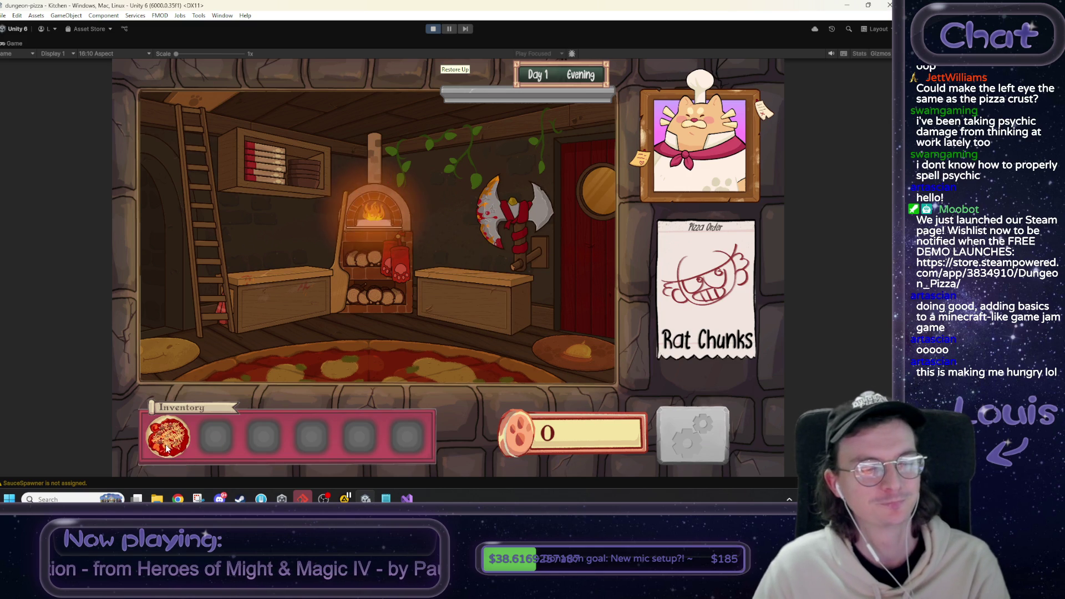
pyautogui.click(619, 181)
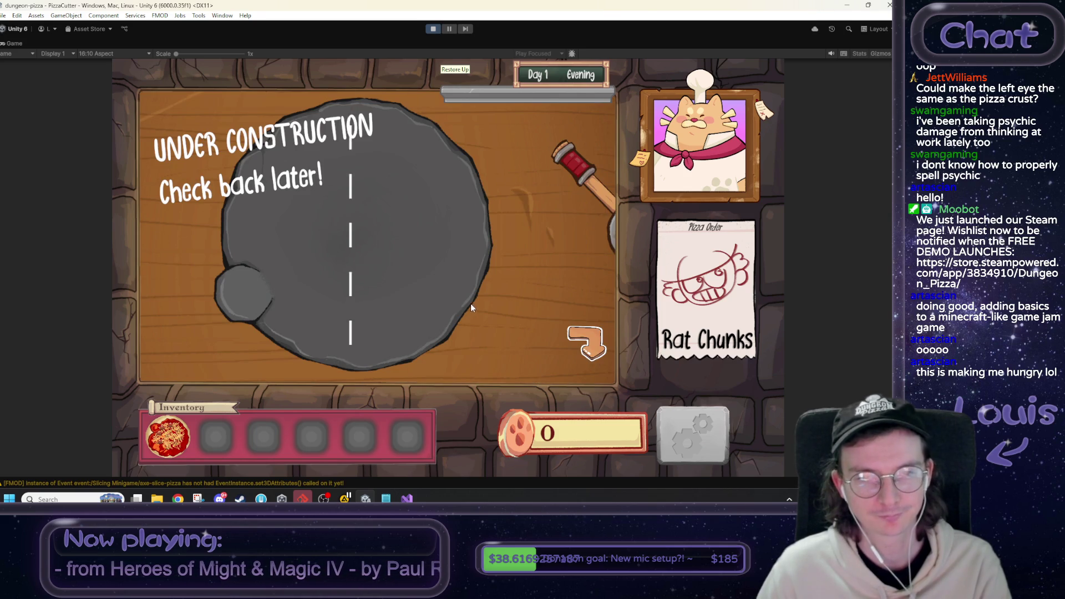
pyautogui.moveTo(167, 436); pyautogui.dragTo(364, 221)
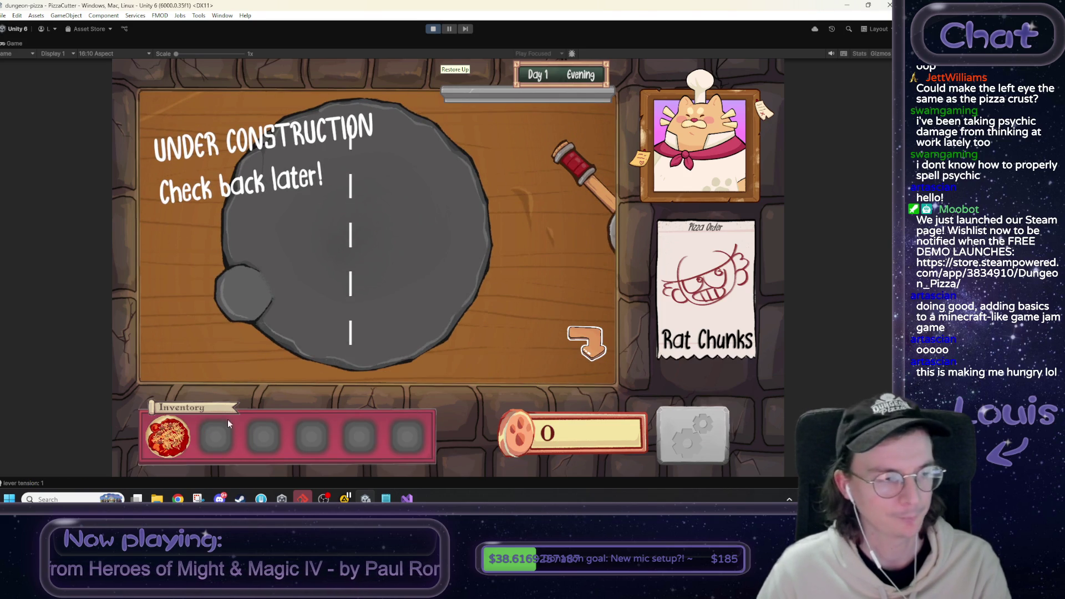
pyautogui.click(583, 345)
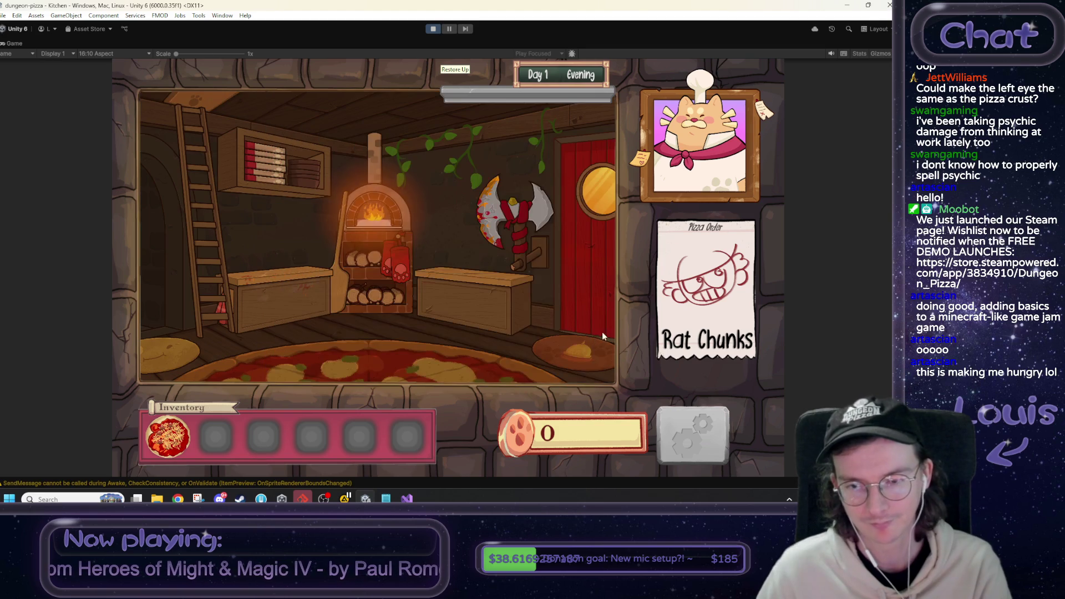
pyautogui.click(610, 232)
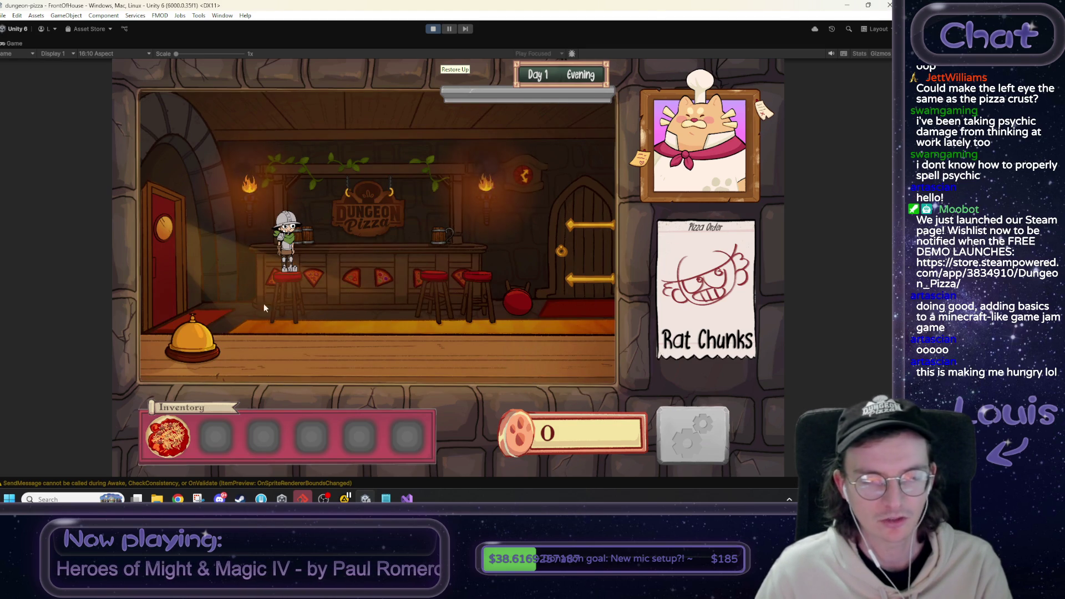
# Serve the pizza to Max and talk through his dialogue, declining to give your name.
pyautogui.click(284, 242)
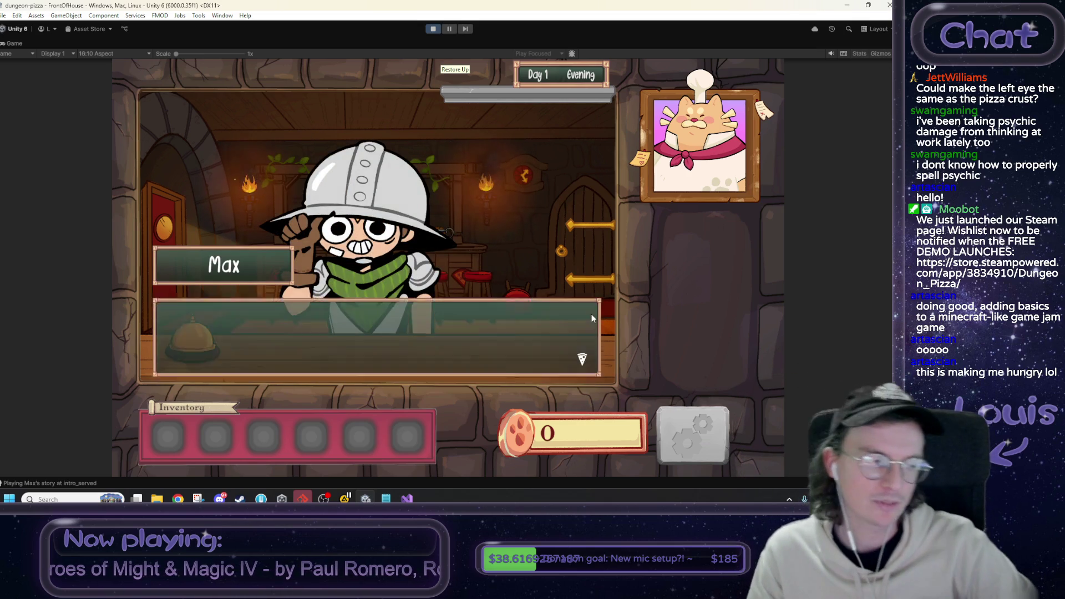
pyautogui.click(529, 224)
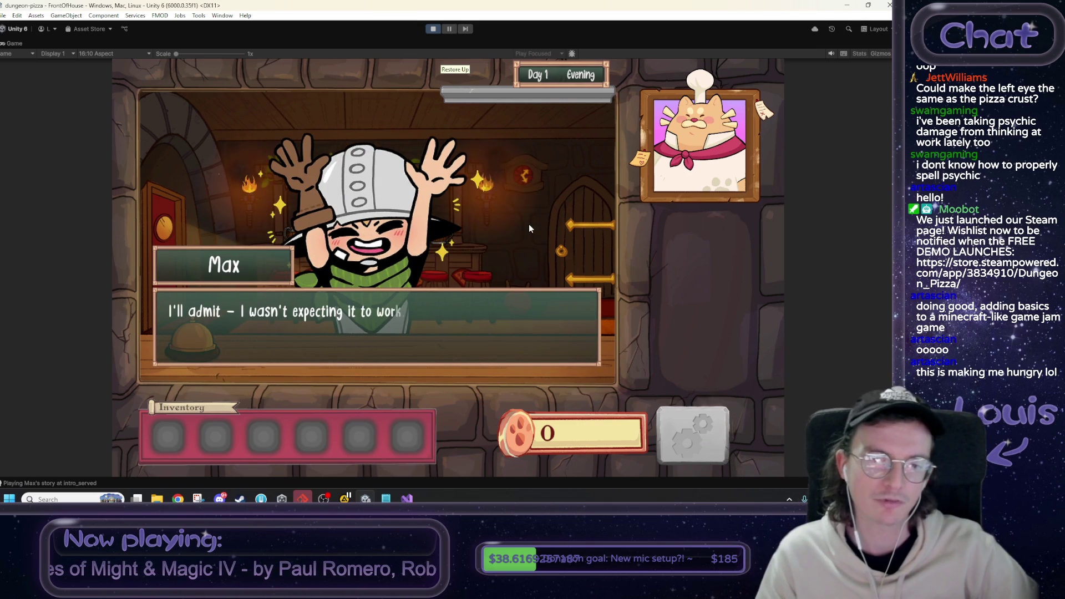
pyautogui.click(529, 225)
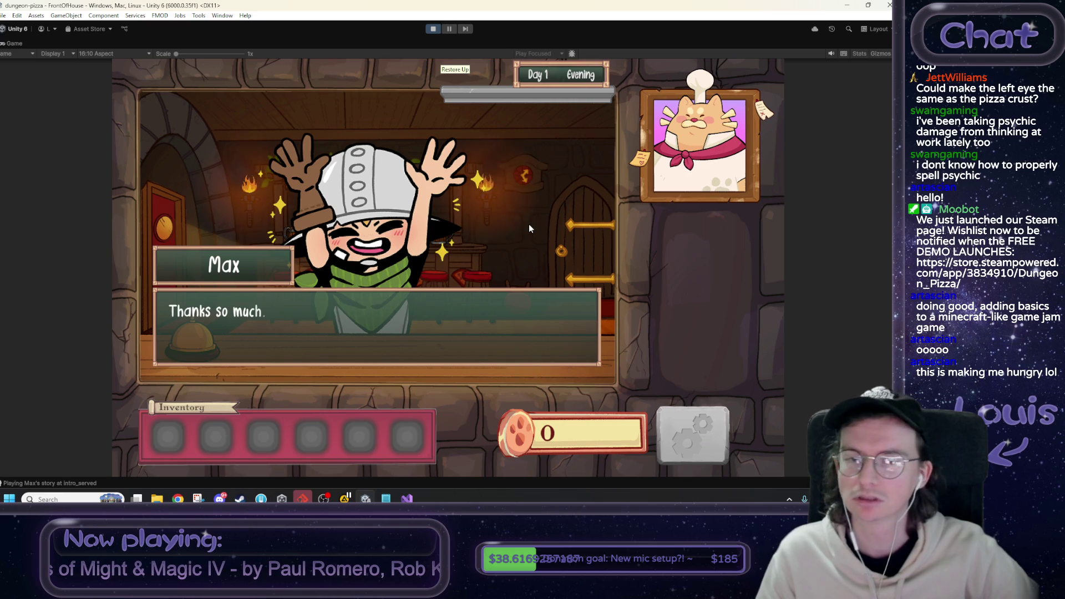
pyautogui.click(559, 265)
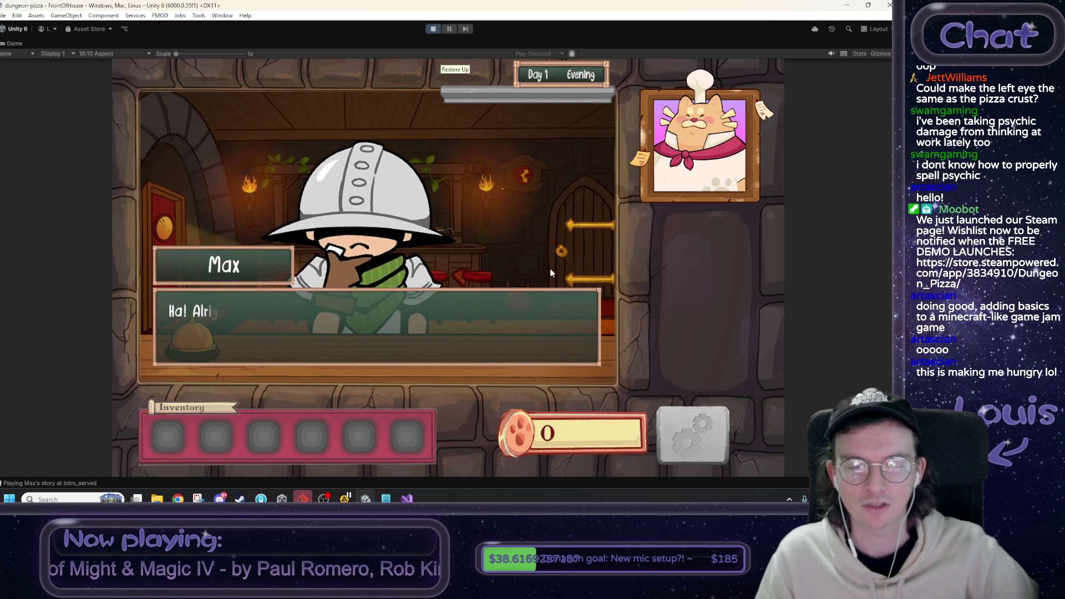
pyautogui.click(548, 267)
pyautogui.click(547, 266)
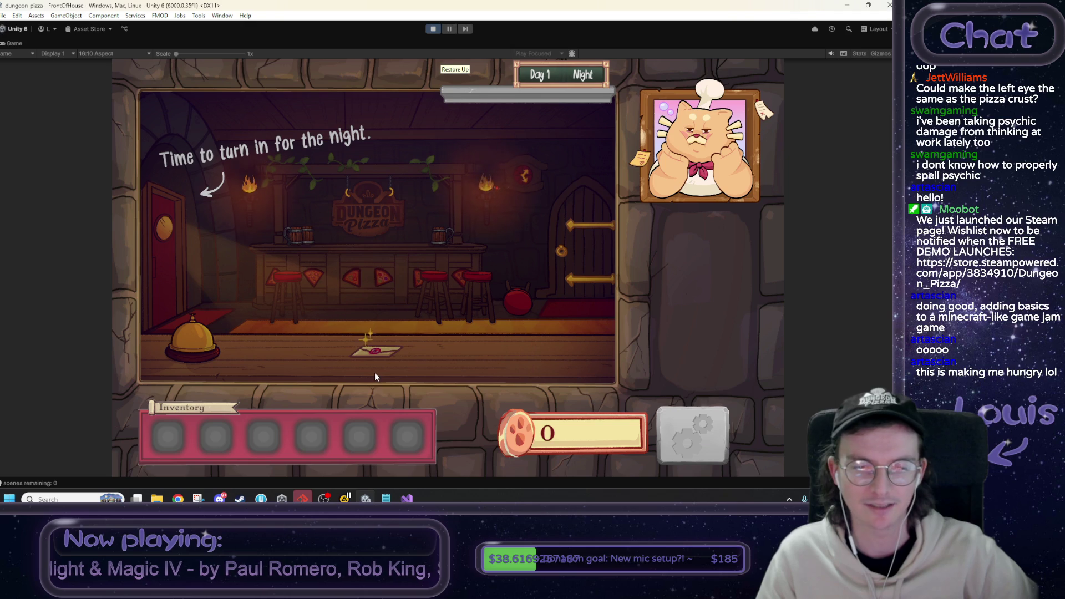
# Visit the cellar dough slime, answer 'Gimme slime.', and collect the Dough Ball.
pyautogui.click(169, 243)
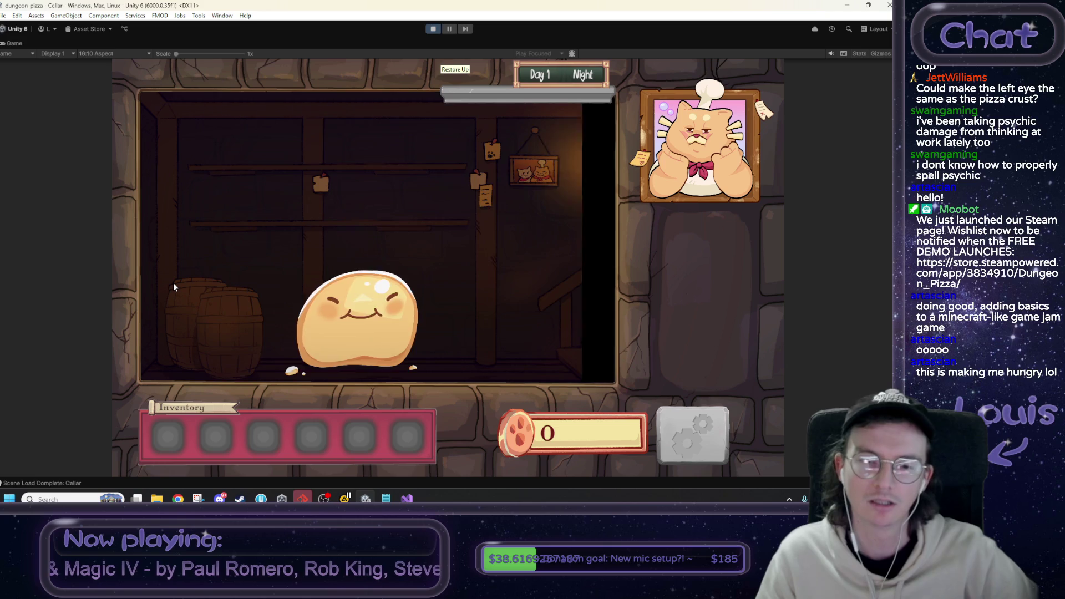
pyautogui.click(374, 321)
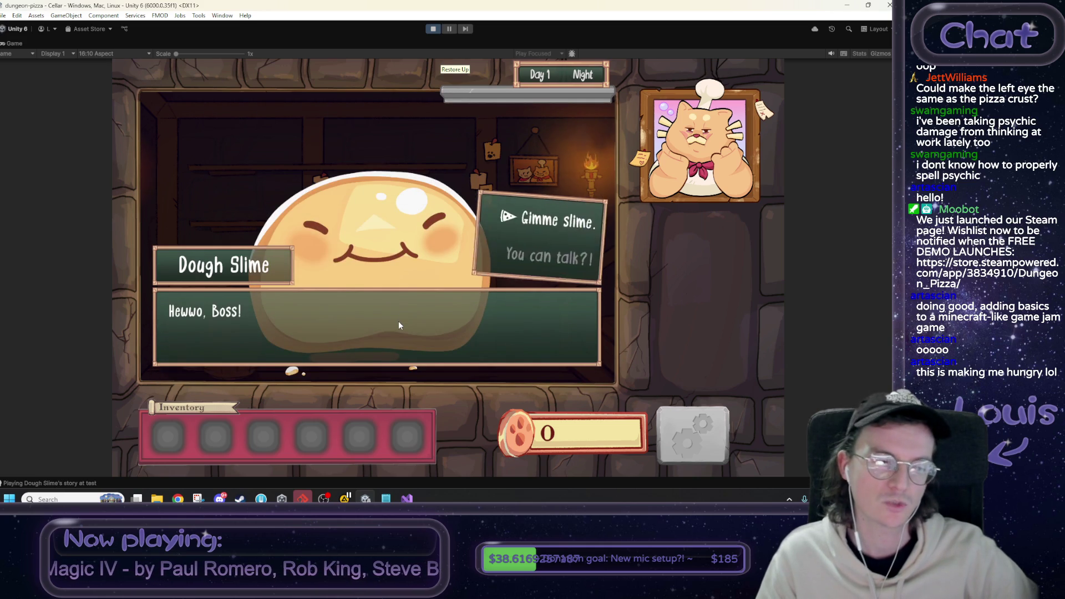
pyautogui.click(572, 226)
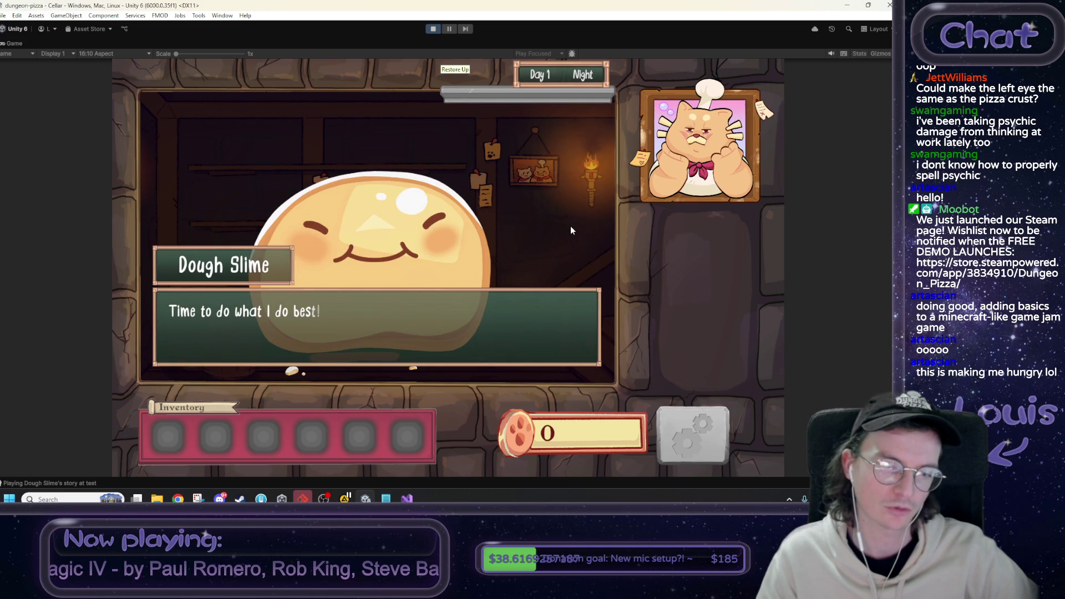
pyautogui.click(571, 231)
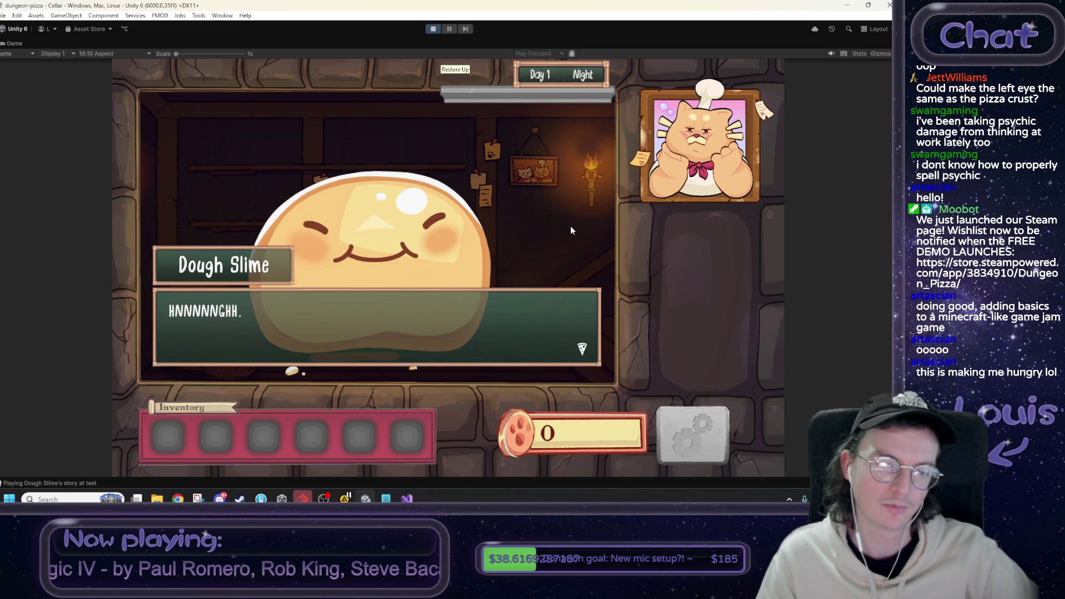
pyautogui.click(571, 230)
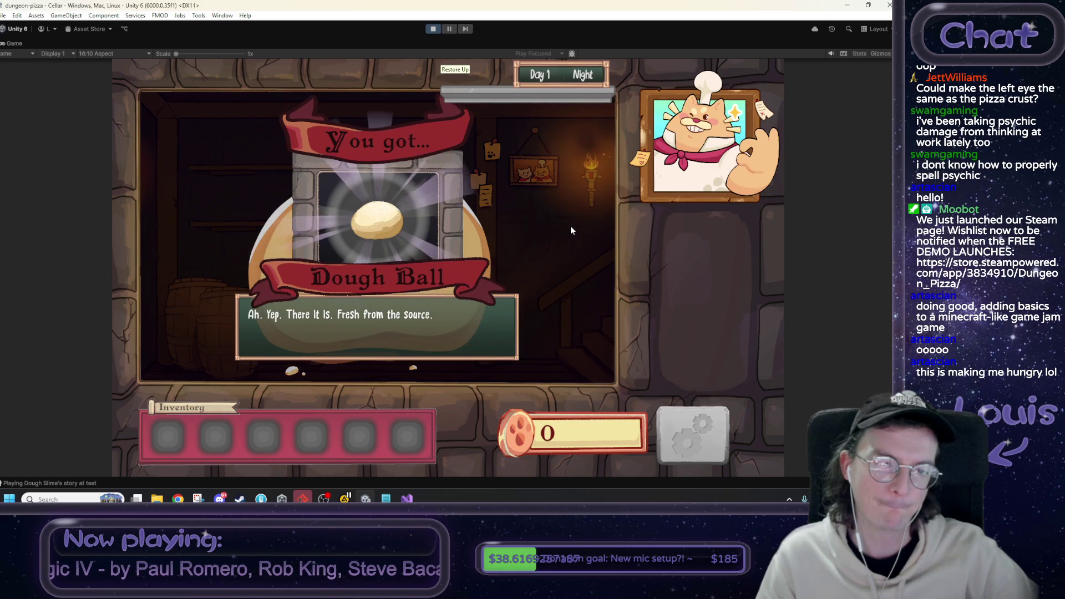
pyautogui.click(386, 218)
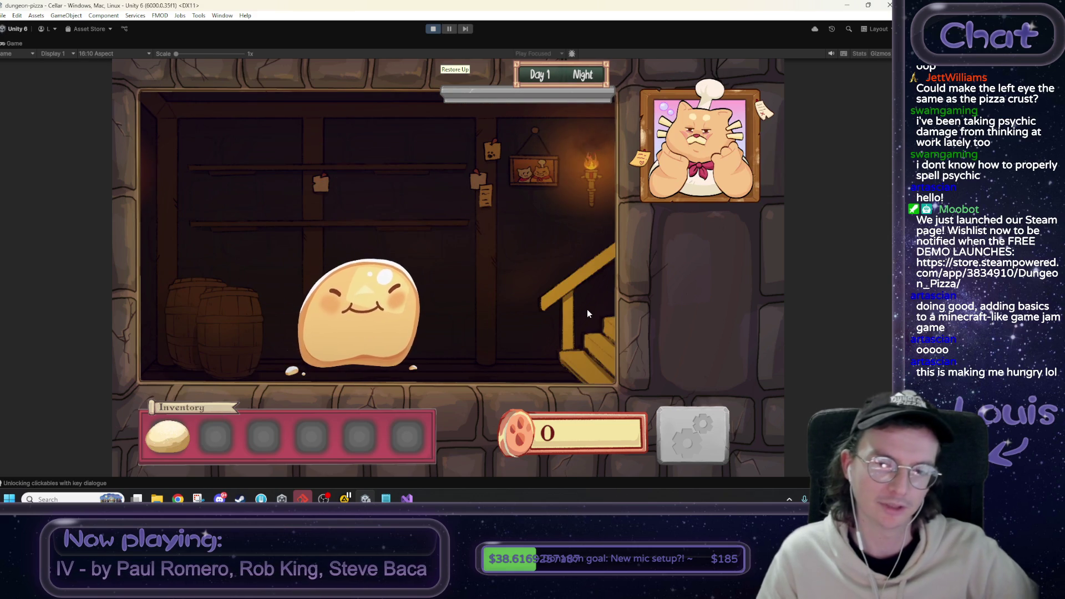
pyautogui.click(586, 314)
# Go up to the attic, dismiss the journal report, and return to the tavern for Day 2 Morning.
pyautogui.click(215, 198)
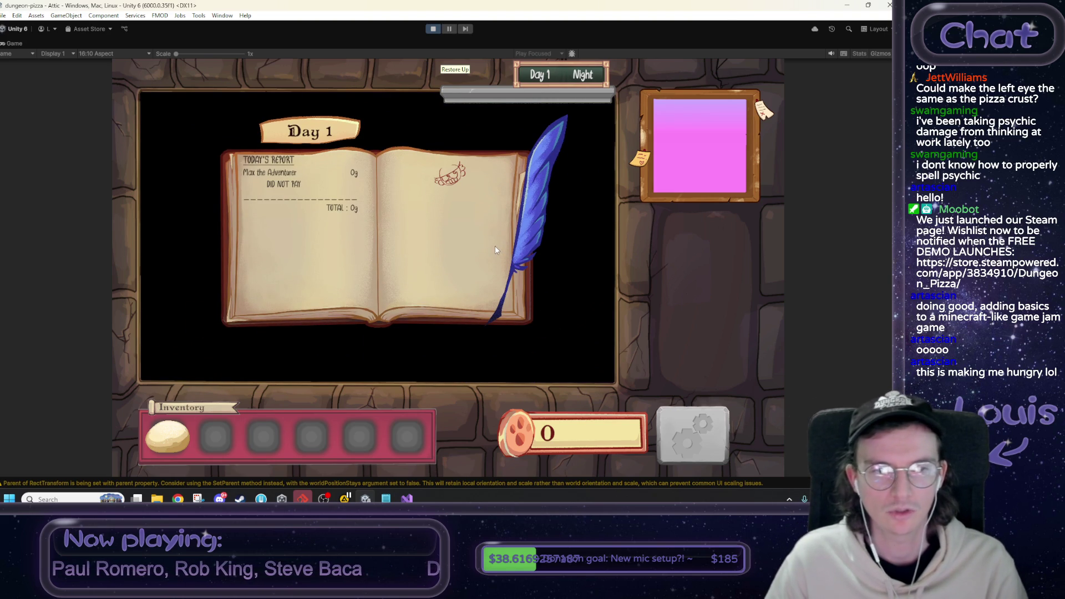
pyautogui.click(304, 305)
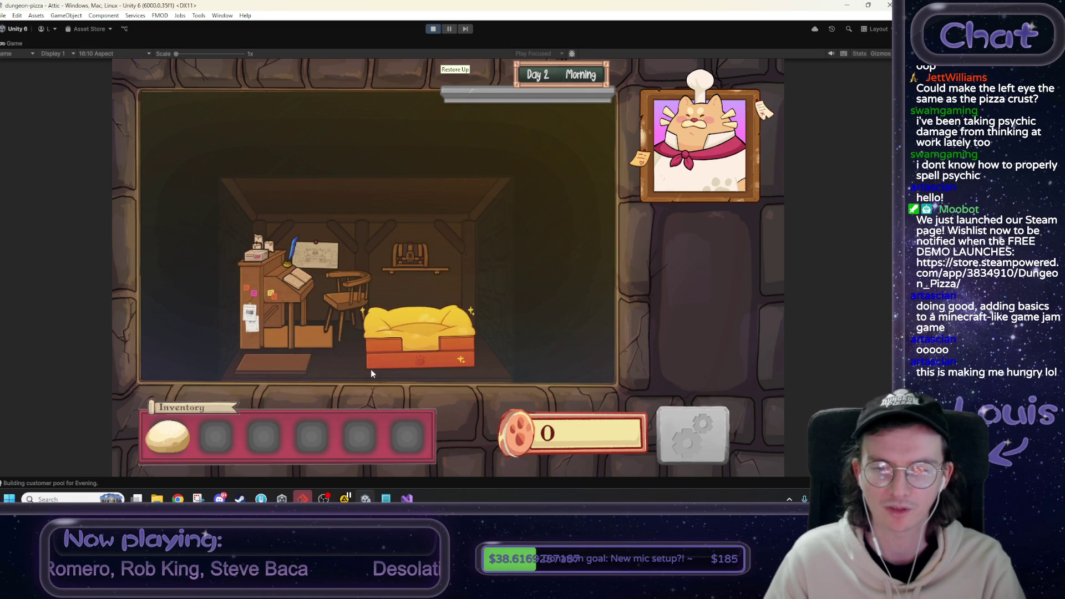
pyautogui.click(287, 372)
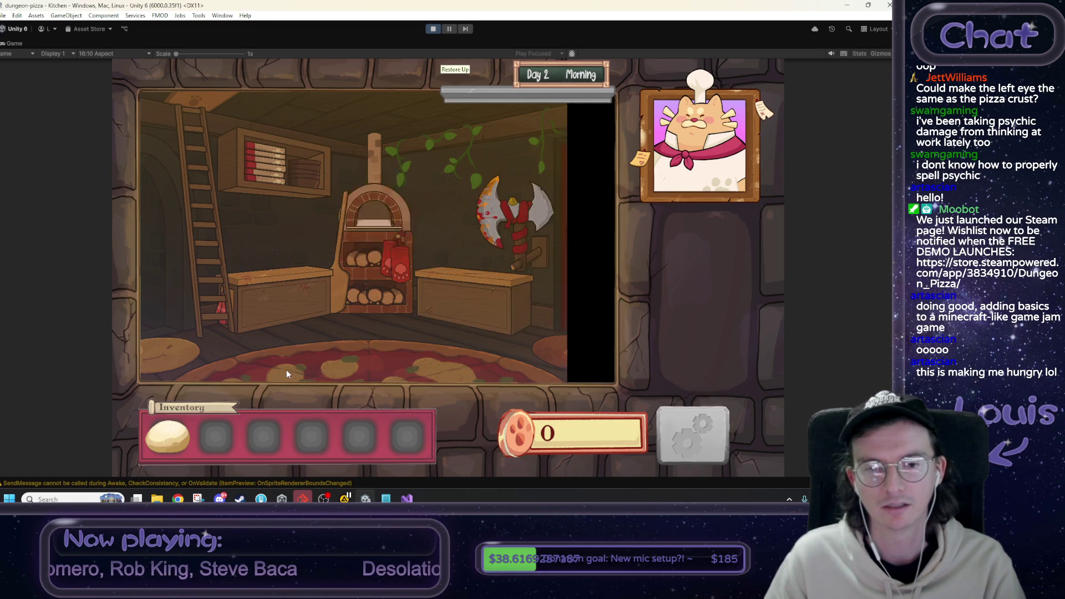
pyautogui.click(581, 263)
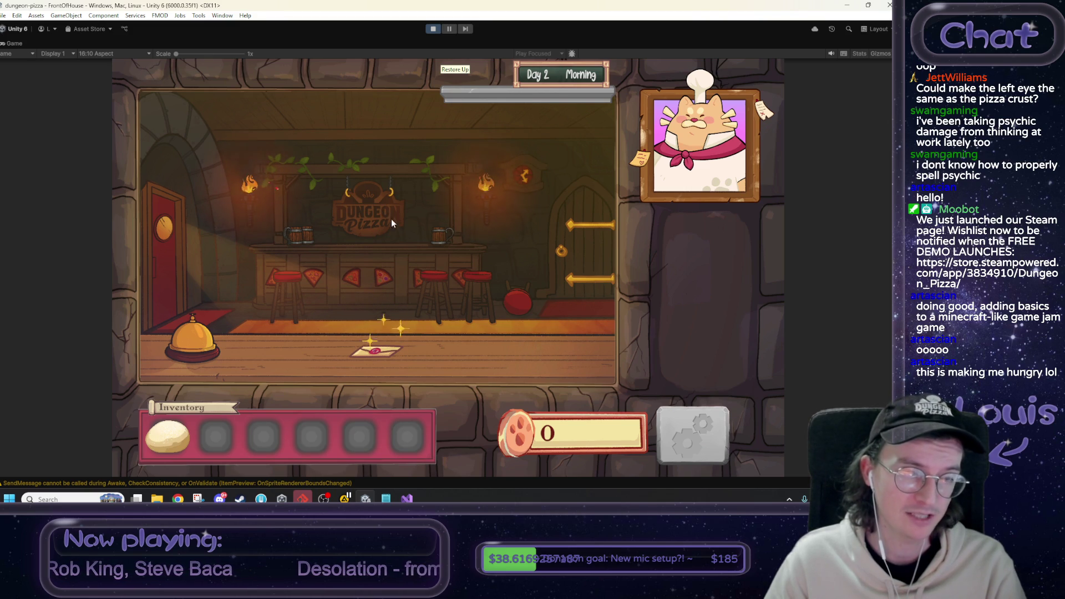
# Restore the Game view to the normal editor layout and check the EndDemoLetterUI script.
pyautogui.rightClick(17, 44)
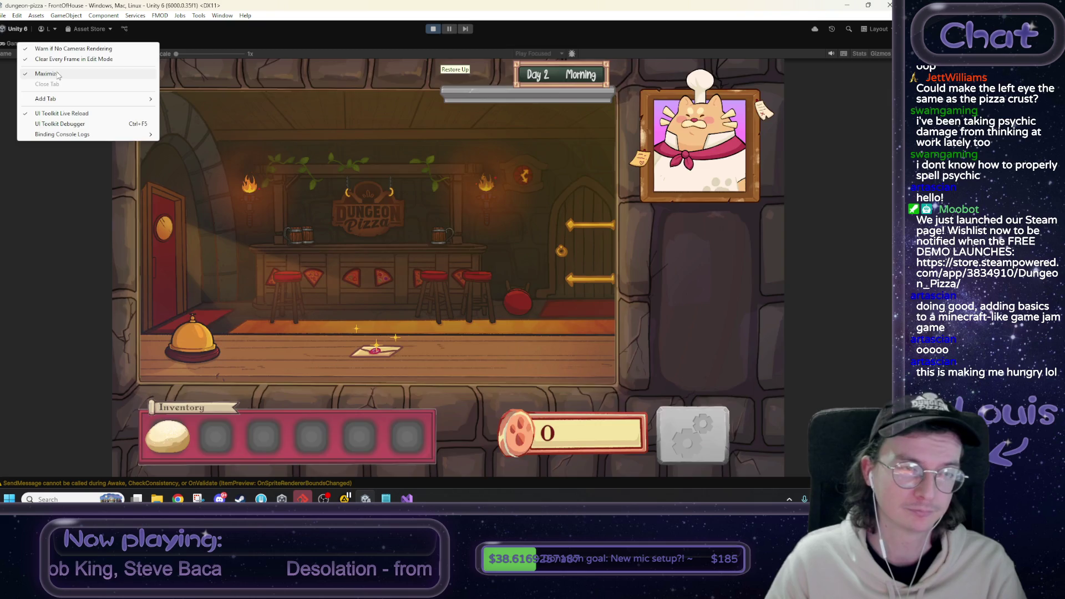
pyautogui.click(58, 76)
pyautogui.hotkey('alt', 'Tab')
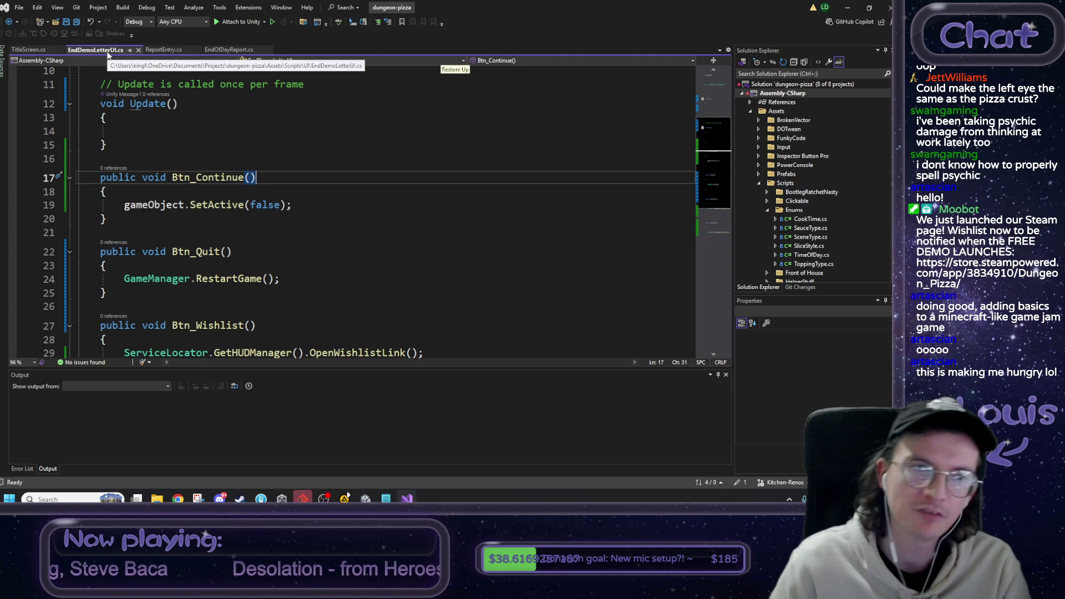
pyautogui.click(847, 8)
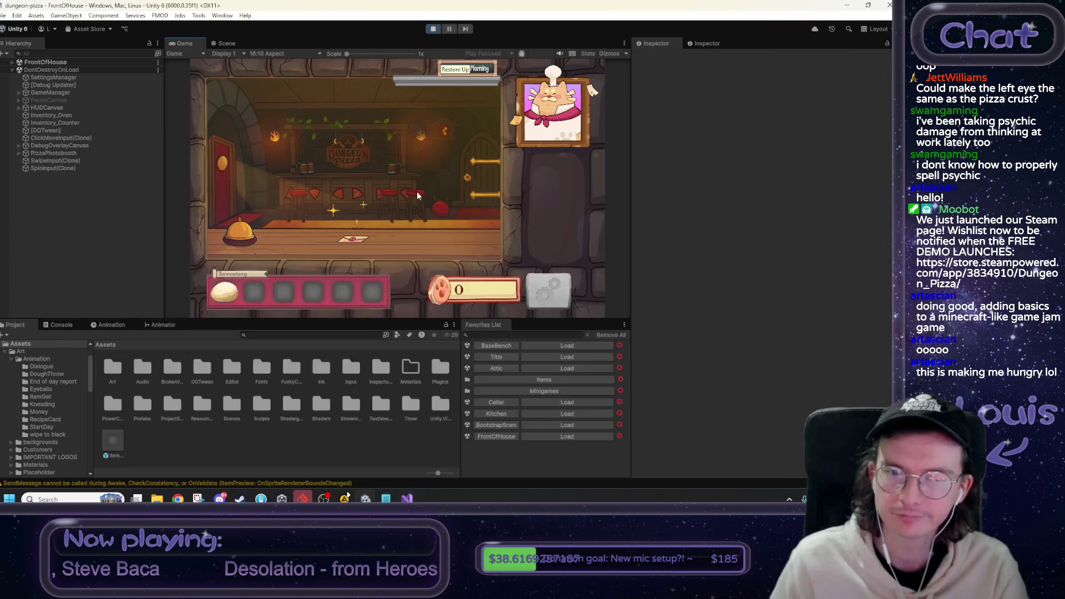
# Open and close the end letter from the note three times, then stop Play mode.
pyautogui.click(357, 238)
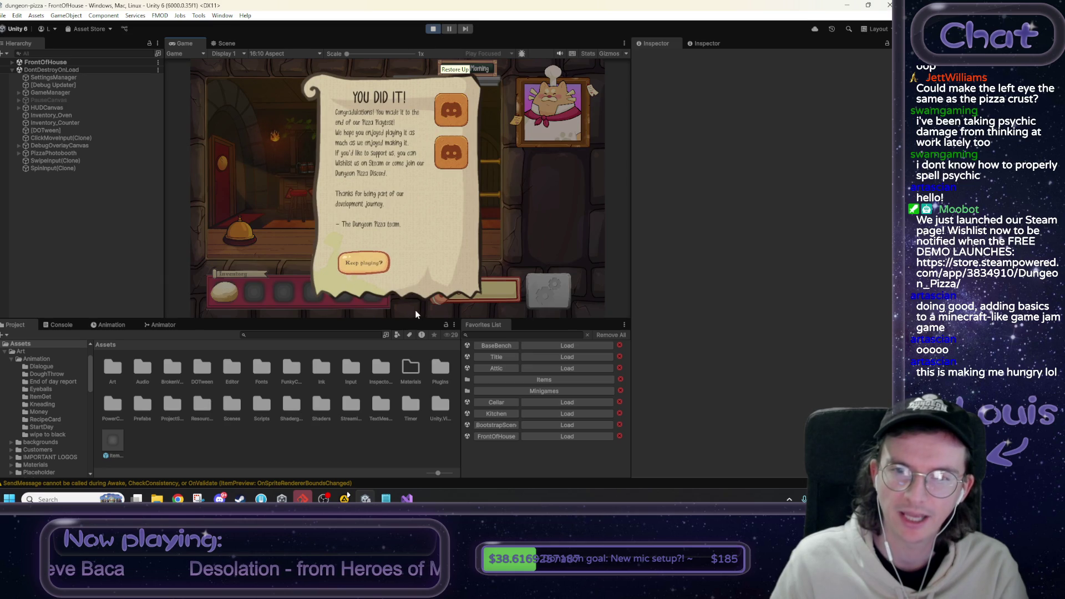
pyautogui.click(362, 261)
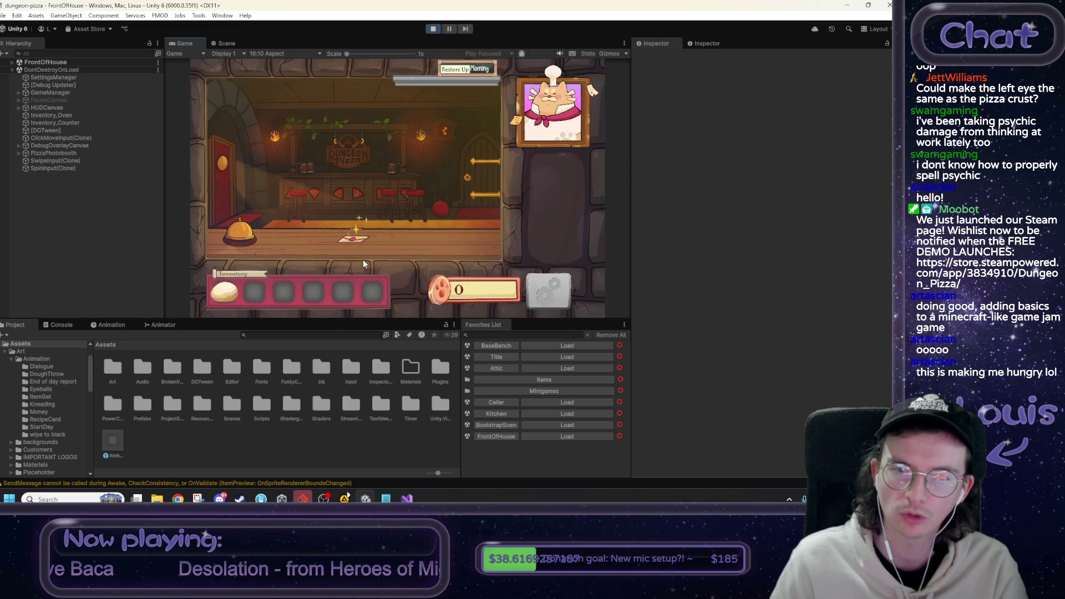
pyautogui.click(357, 240)
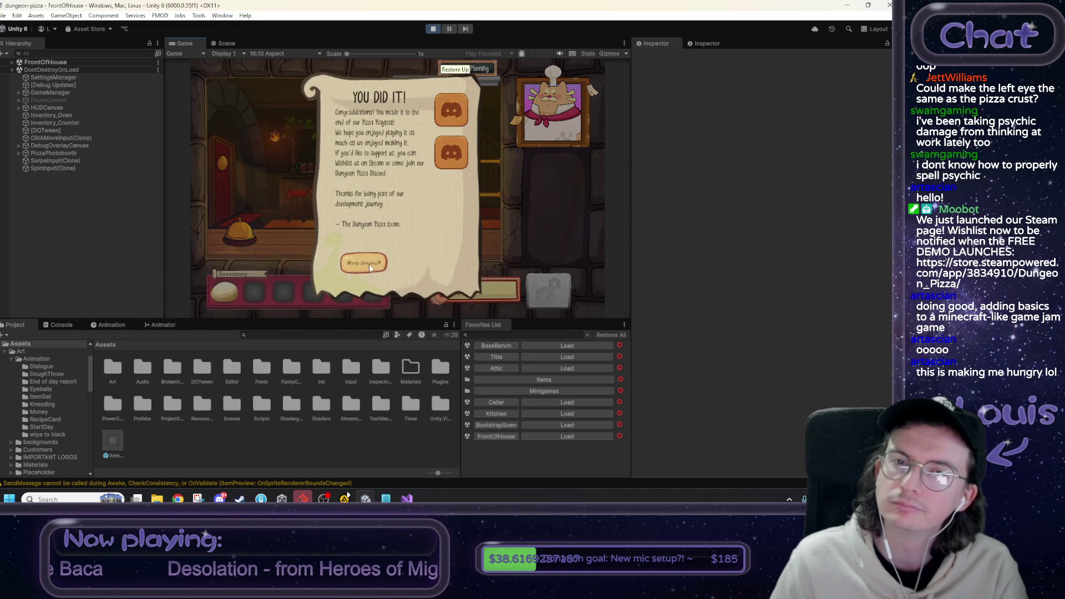
pyautogui.click(368, 264)
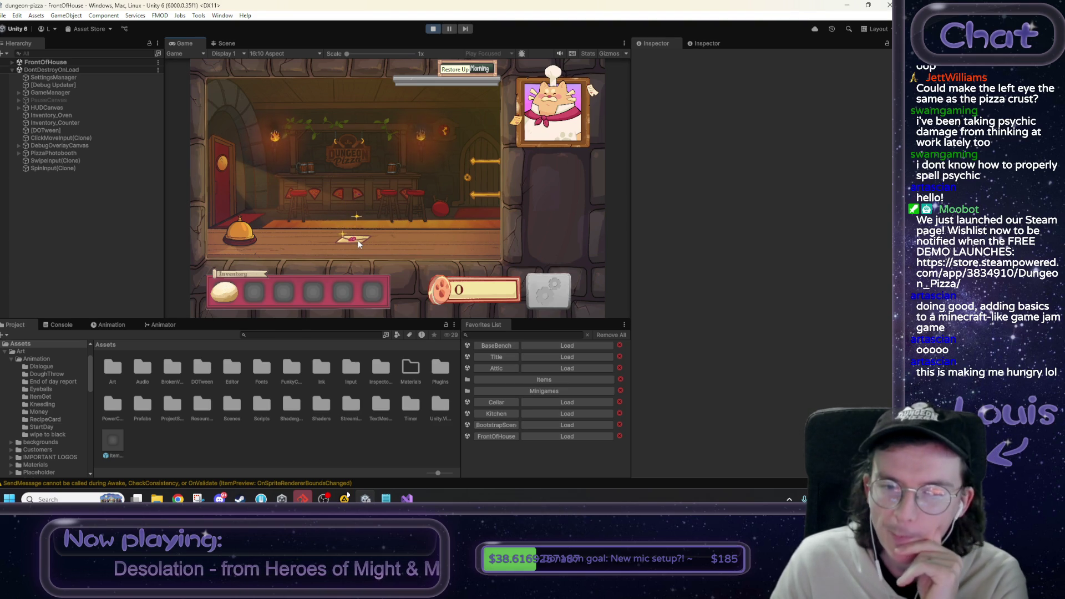
pyautogui.click(355, 239)
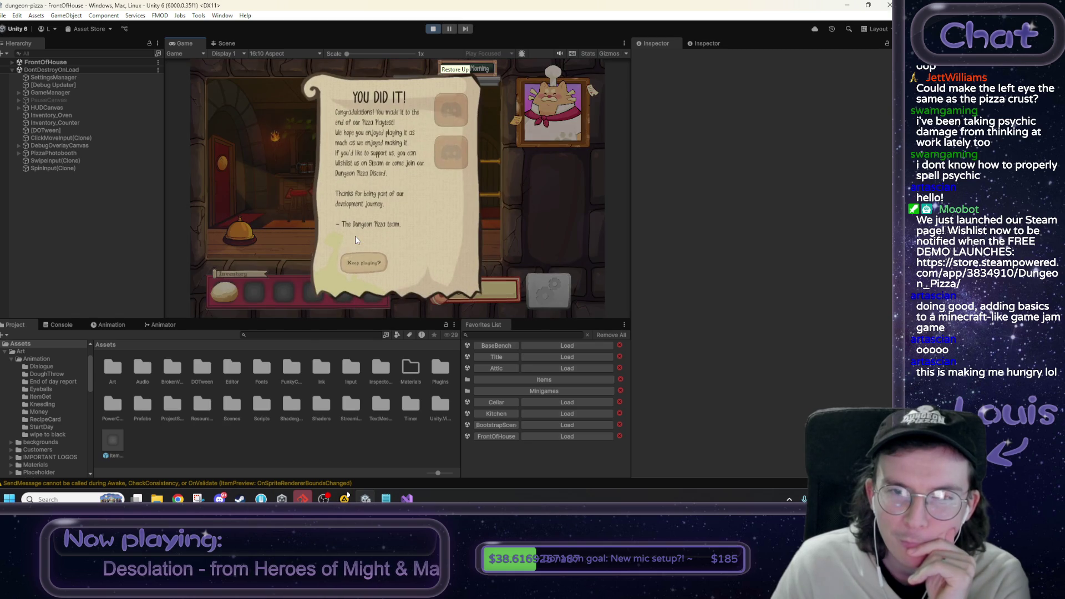
pyautogui.click(368, 262)
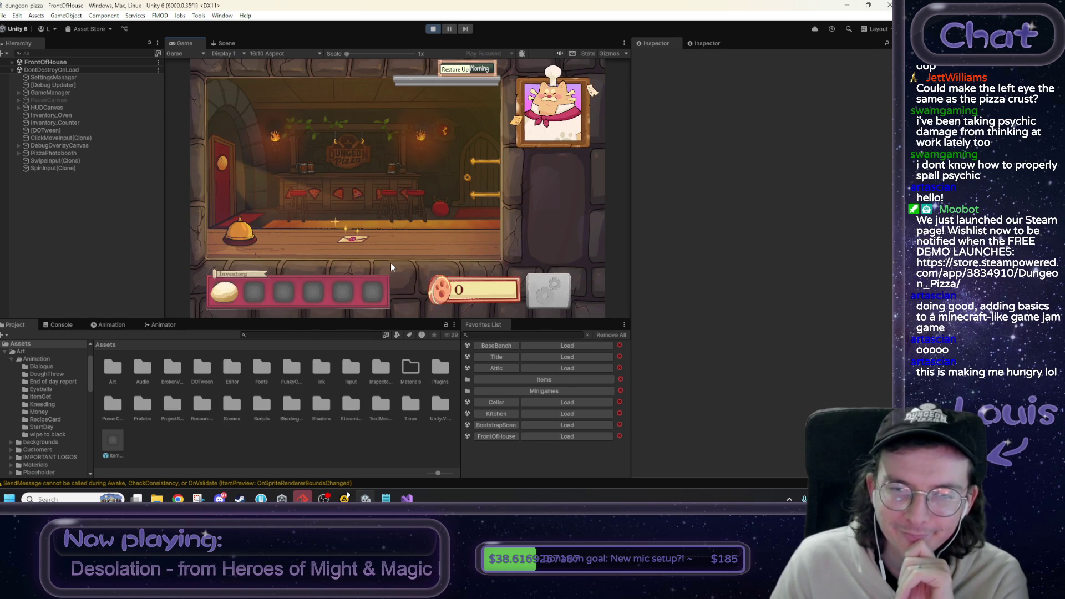
pyautogui.click(431, 31)
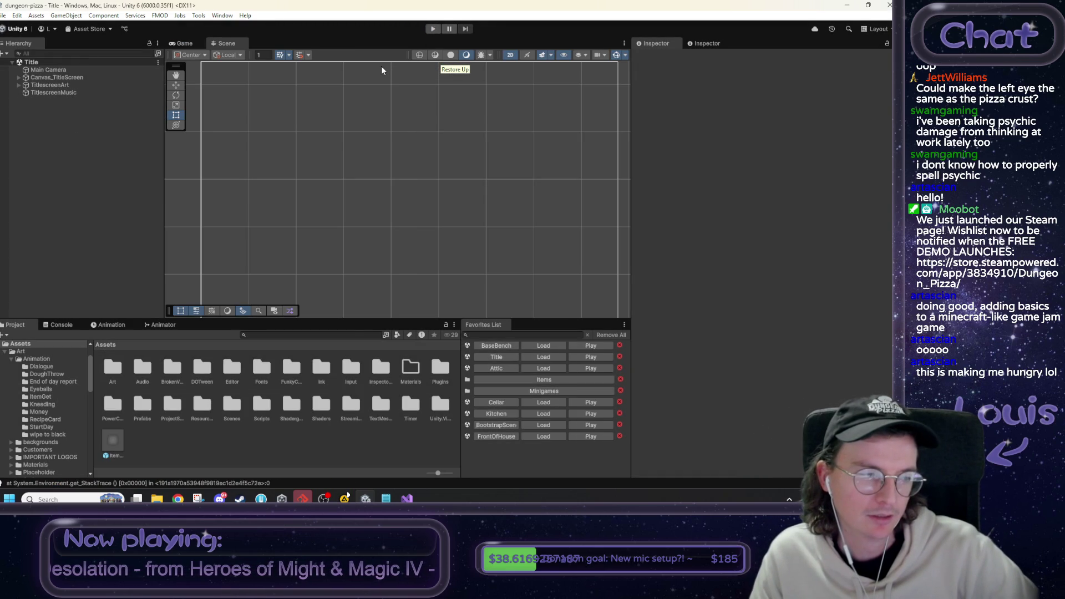
# Switch from the code editor back to the Unity editor.
pyautogui.scroll(-2, 366, 176)
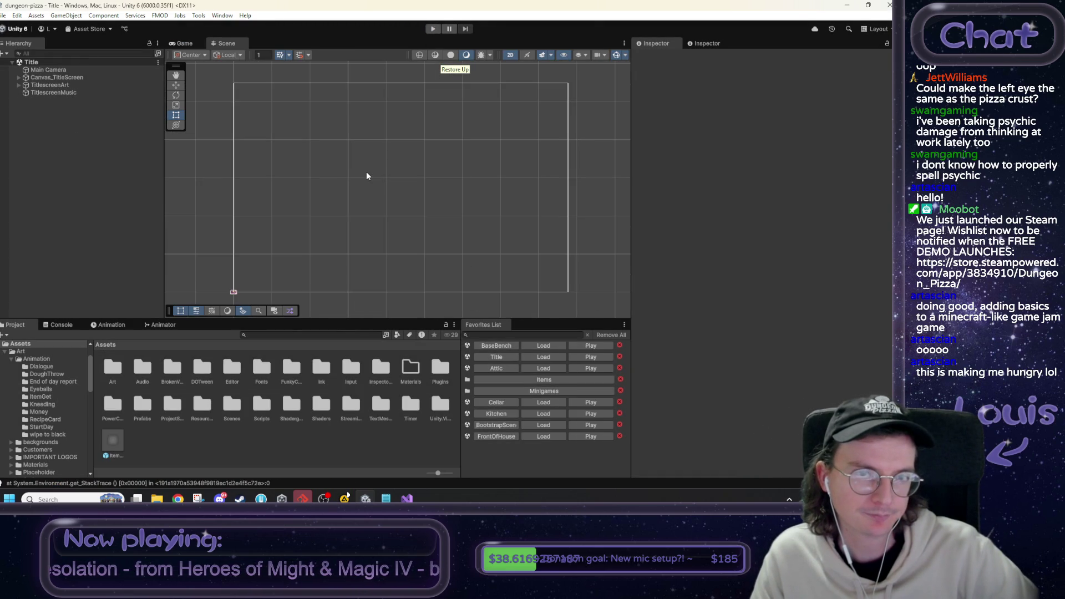
pyautogui.click(407, 497)
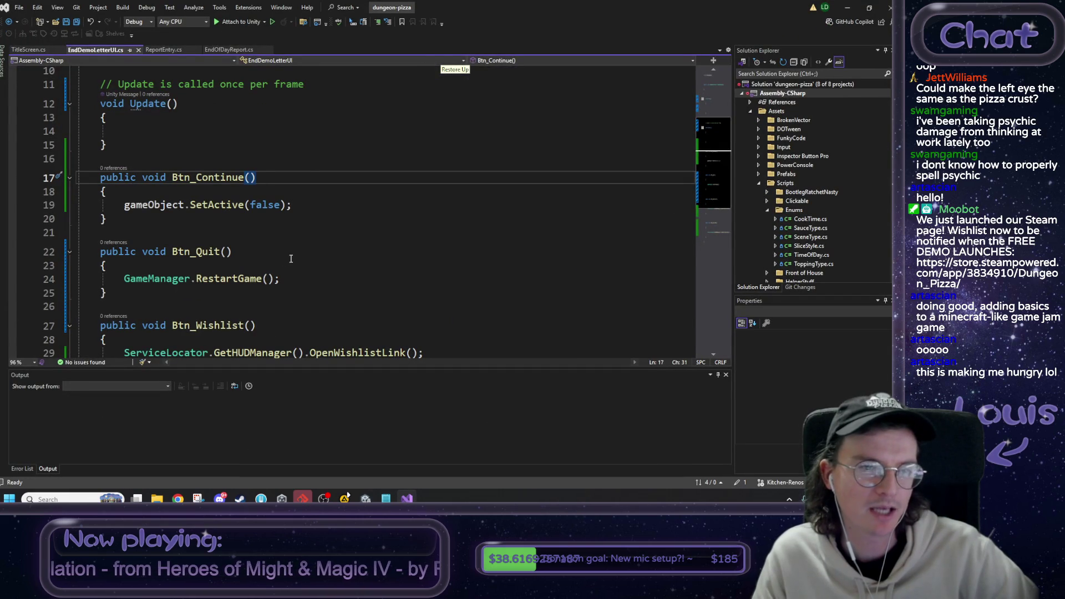
pyautogui.moveTo(386, 498)
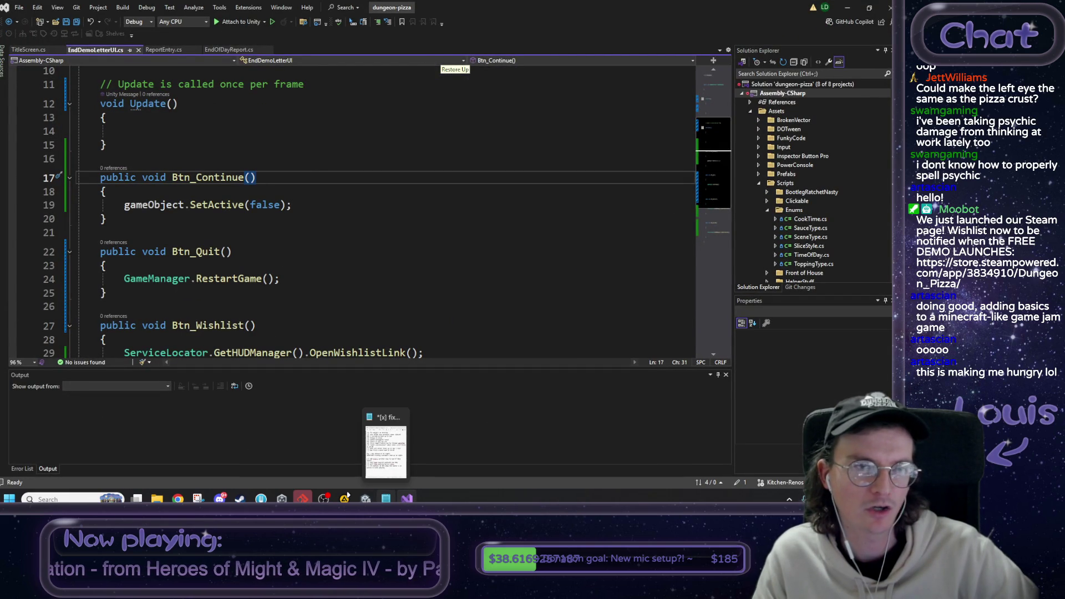
pyautogui.hotkey('alt', 'Tab')
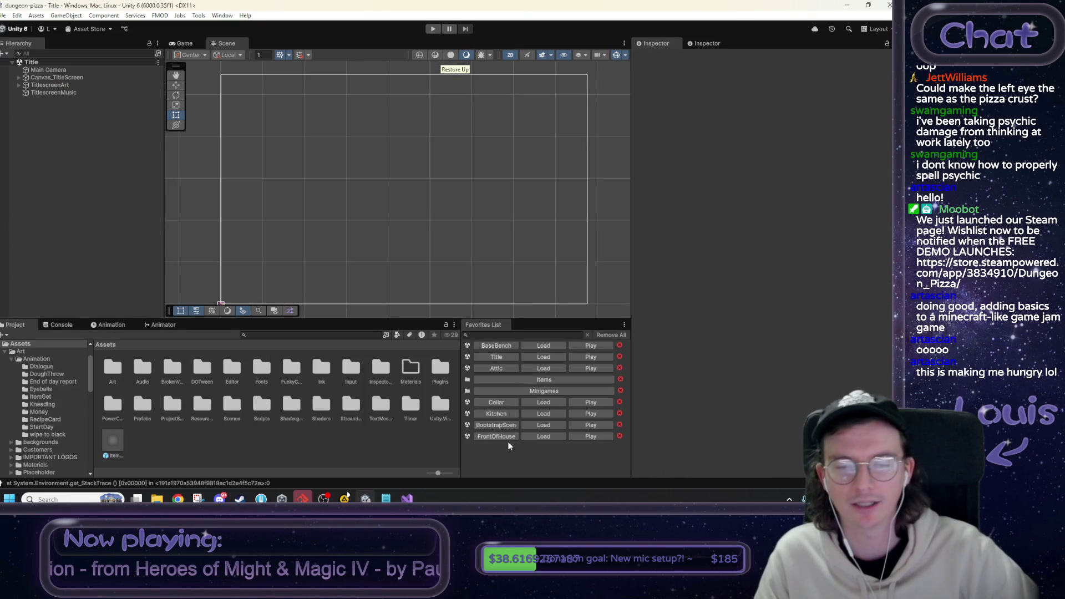
# Load BootstrapScene and expand HUDCanvas down to DemoEndLetter and its children.
pyautogui.click(536, 424)
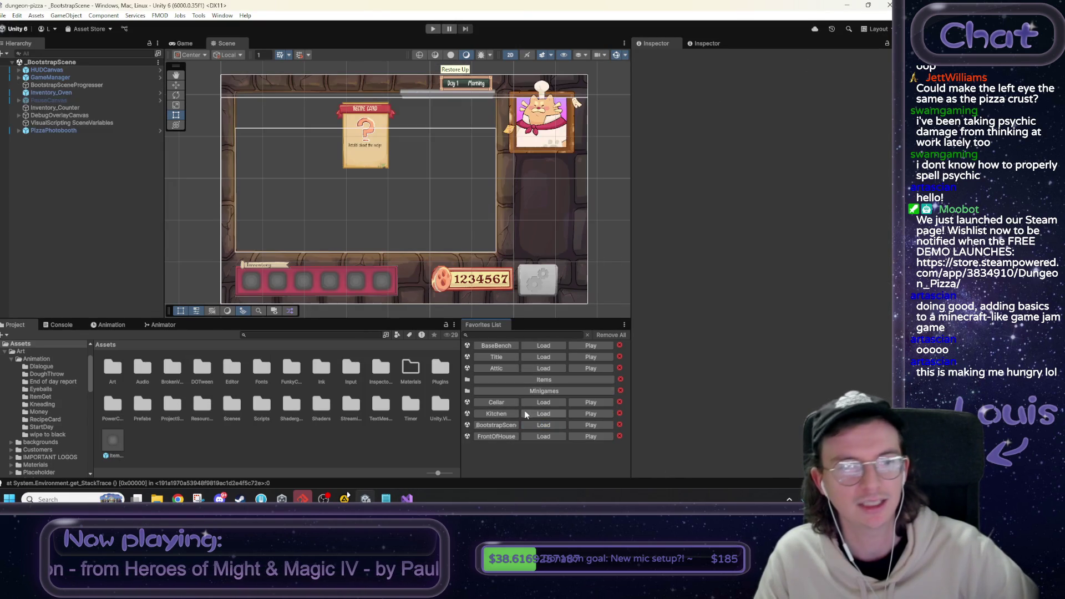
pyautogui.click(35, 71)
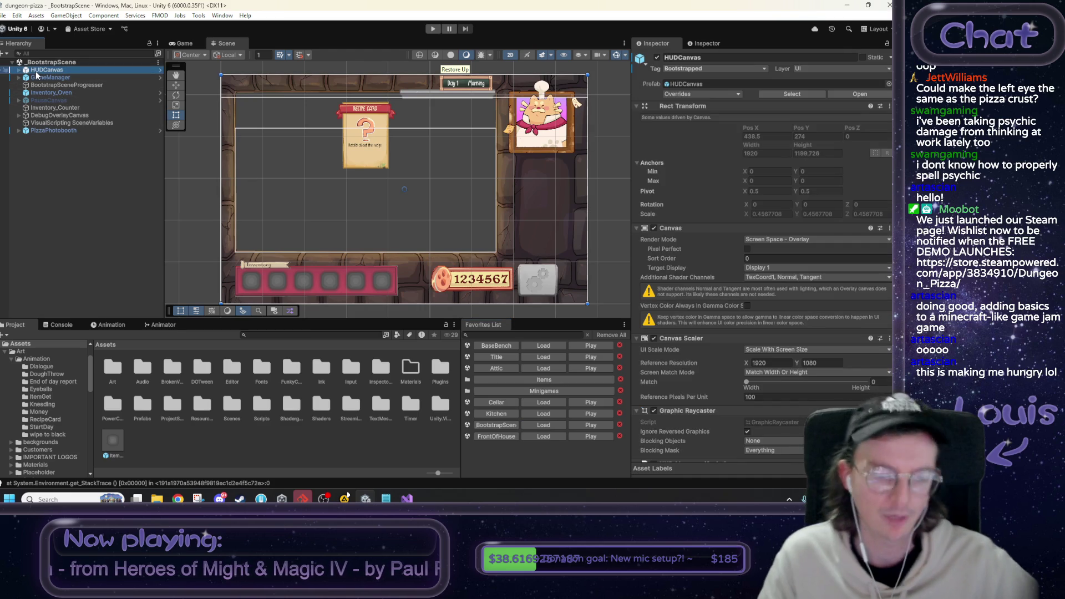
pyautogui.press('Right')
pyautogui.press('Down')
pyautogui.press('Down')
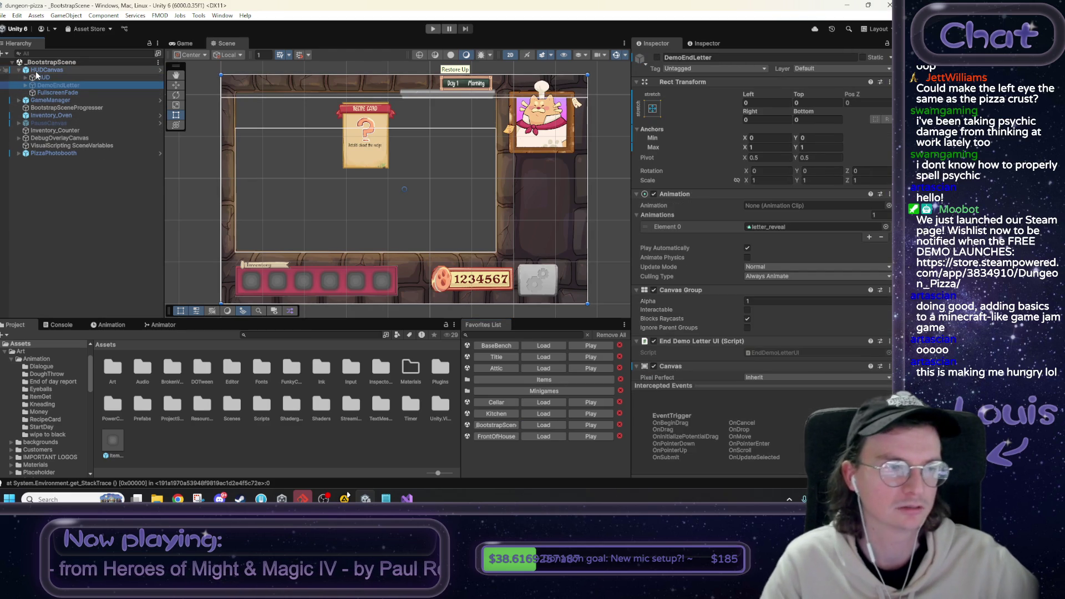
pyautogui.press('Right')
# Enable DemoEndLetter so the YOU DID IT! letter shows, then put the caret on Notepad's CTA line.
pyautogui.rightClick(62, 84)
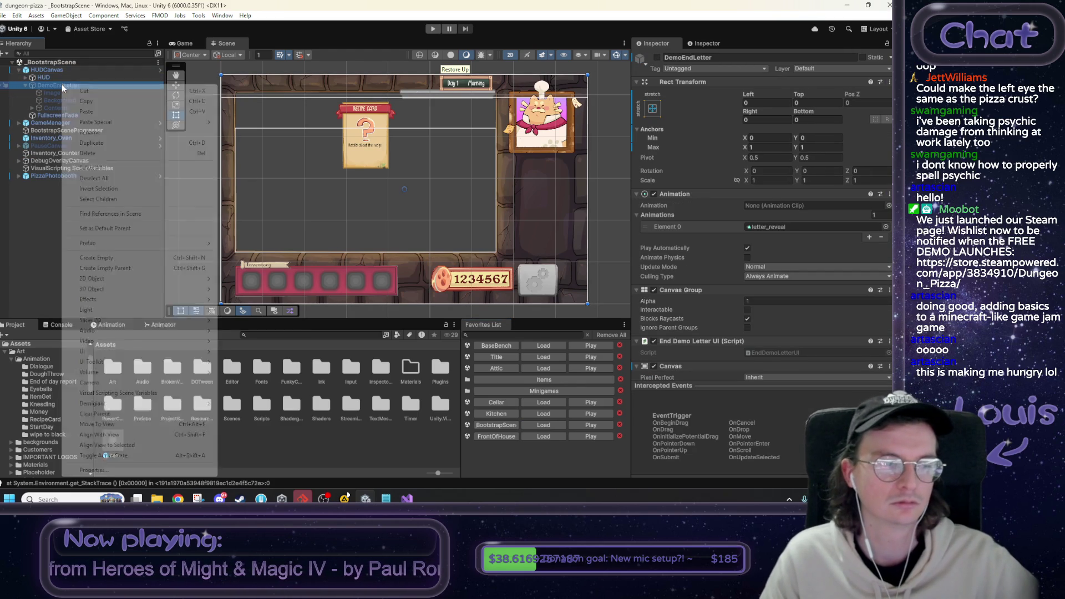
pyautogui.moveTo(108, 248)
pyautogui.click(240, 244)
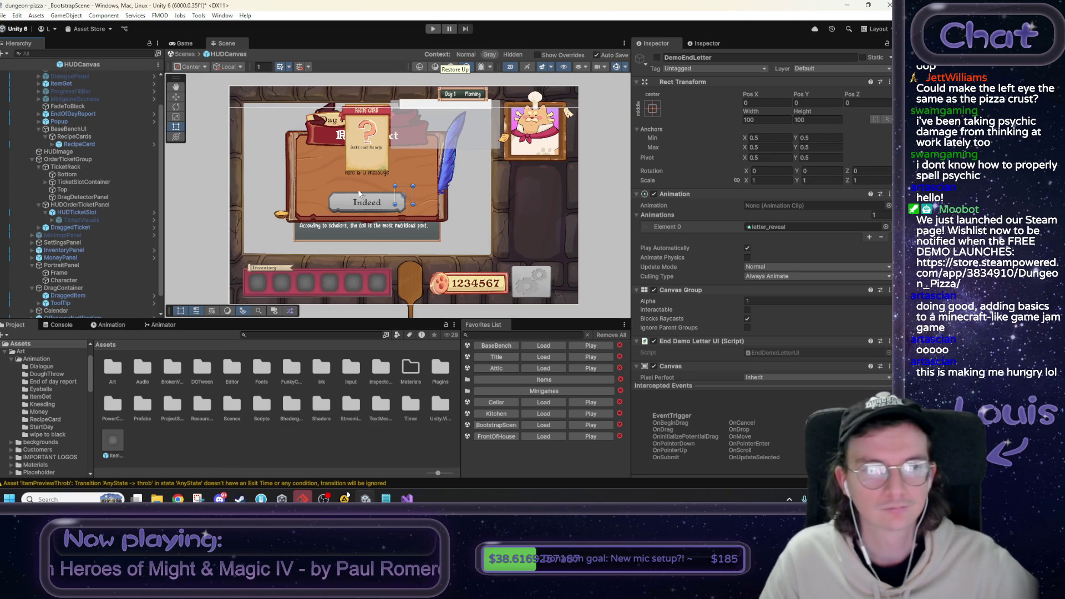
pyautogui.scroll(2, 149, 111)
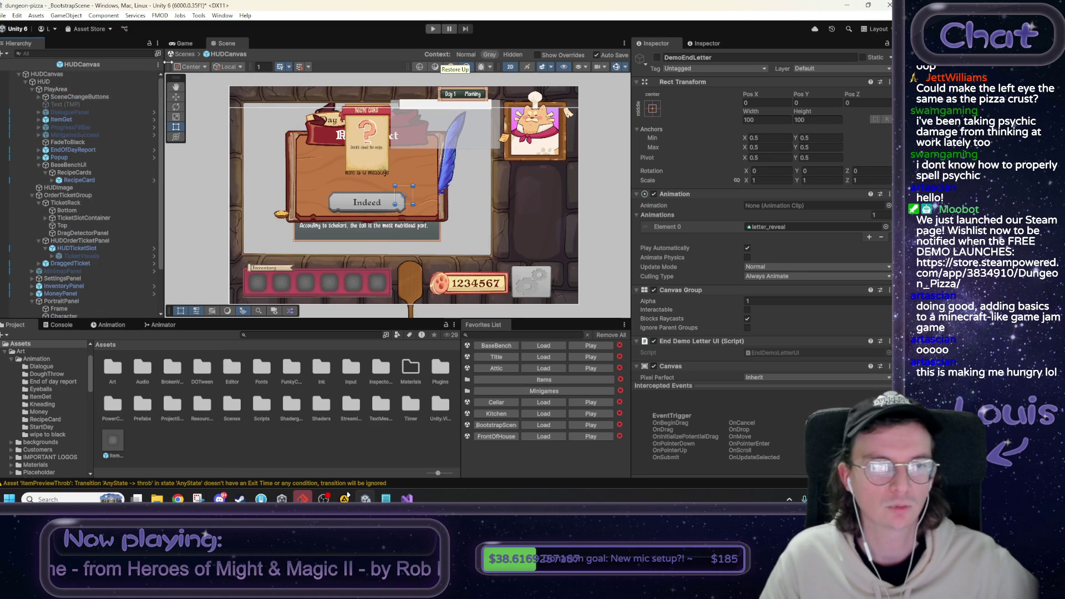
pyautogui.click(179, 54)
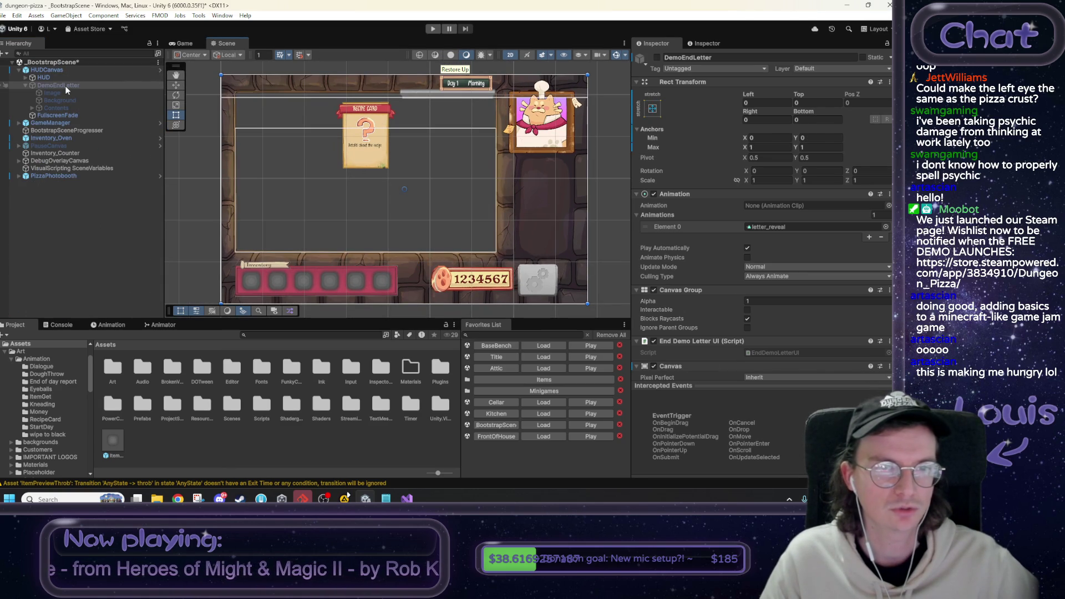
pyautogui.click(656, 57)
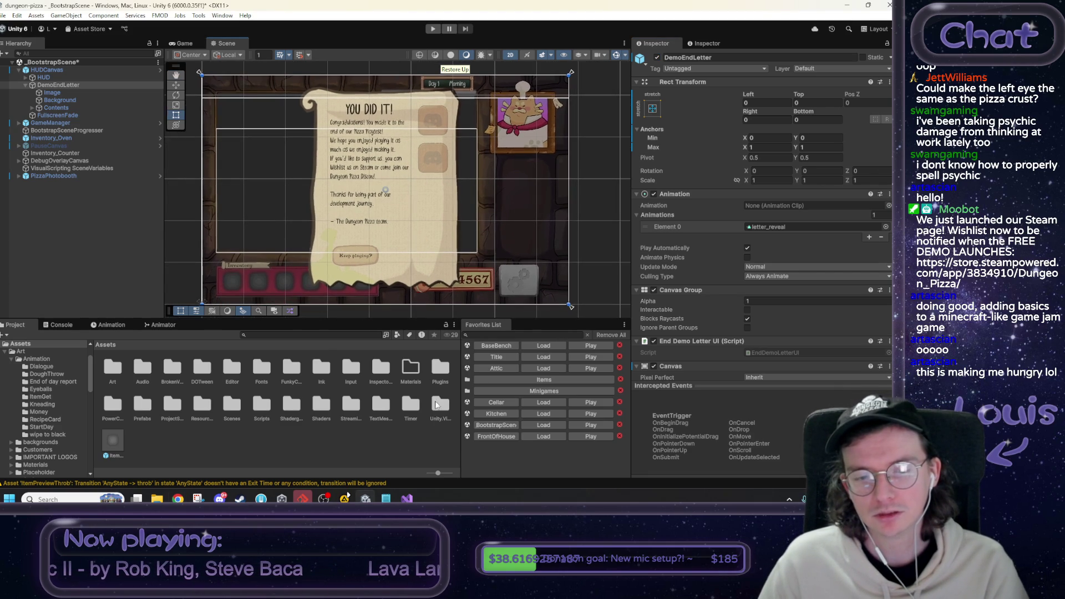
pyautogui.click(386, 498)
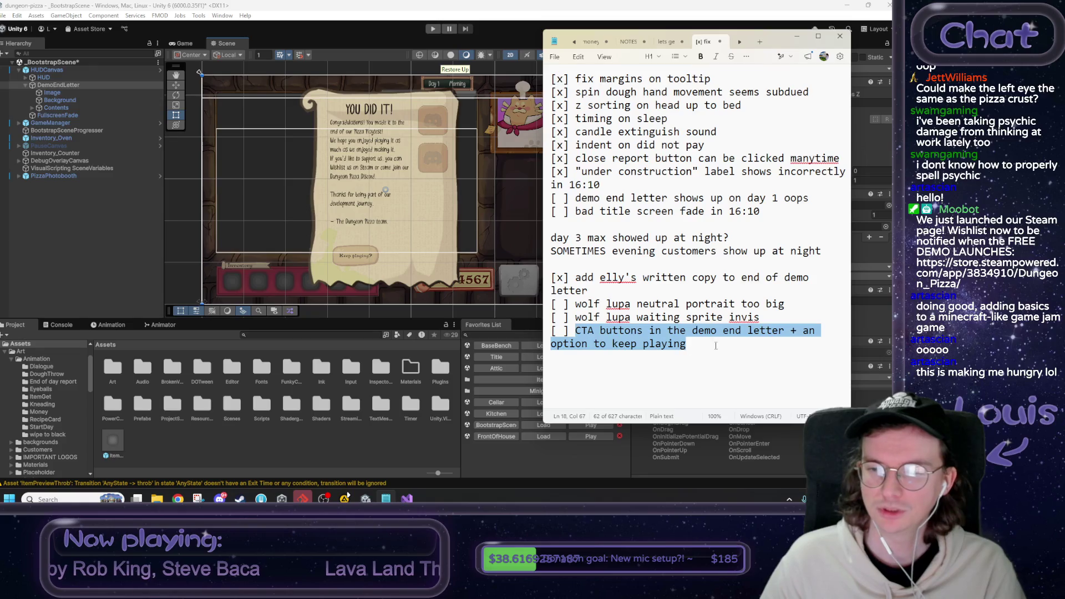
pyautogui.click(728, 345)
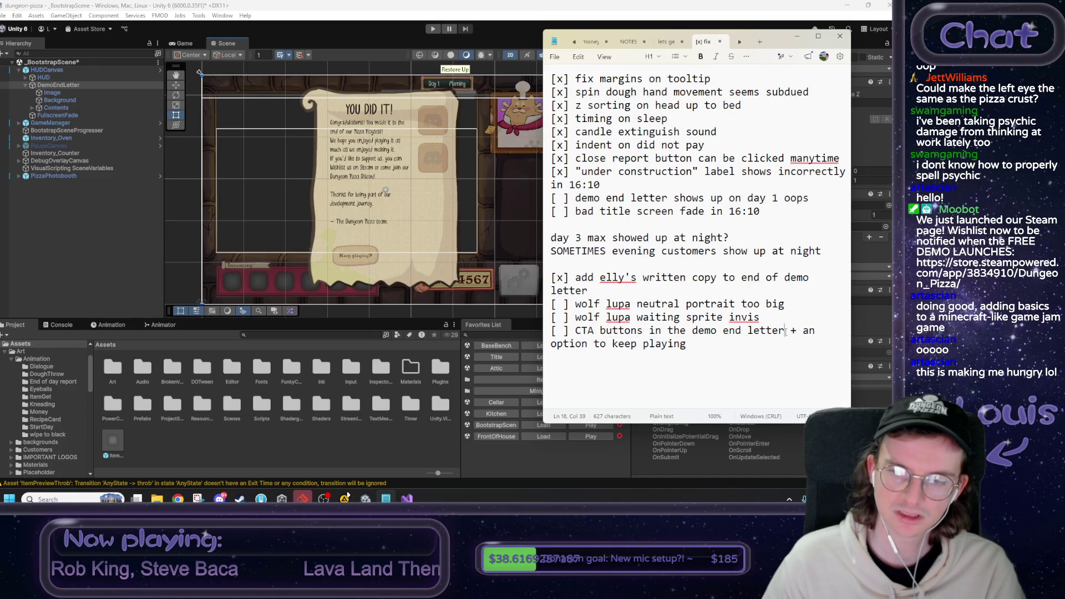
# Replace the CTA line's tail with 'keep playing option' and 'investigate start day not appearing with letter' items.
pyautogui.moveTo(785, 330); pyautogui.dragTo(686, 344)
pyautogui.press('Return')
pyautogui.write('[ ] keep playing option')
pyautogui.press('Return')
pyautogui.write('[ ] investigate start button')
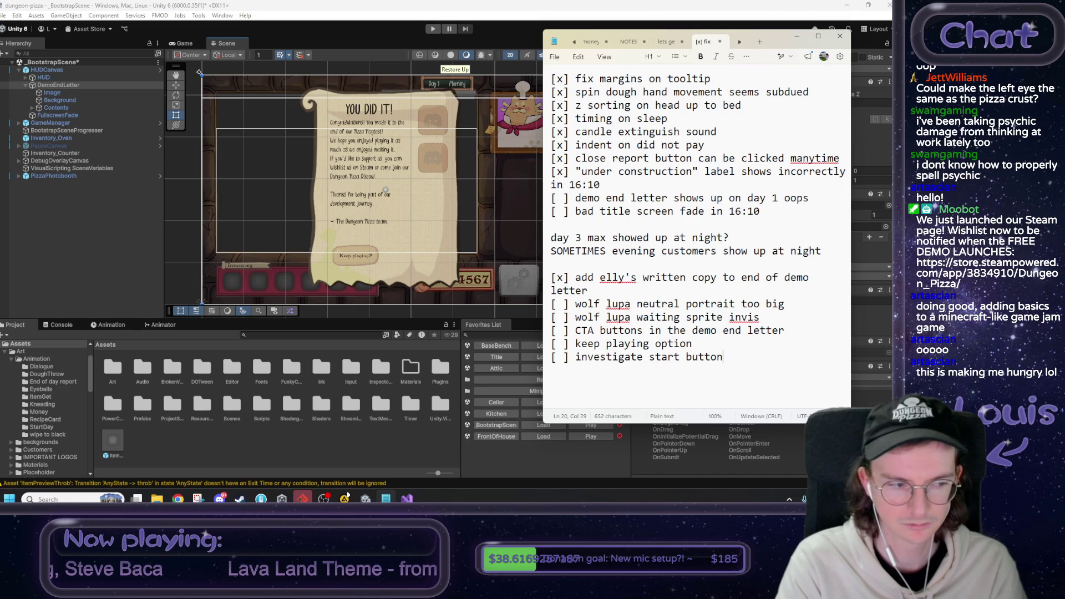
pyautogui.press('BackSpace')
pyautogui.press('BackSpace')
pyautogui.press('BackSpace')
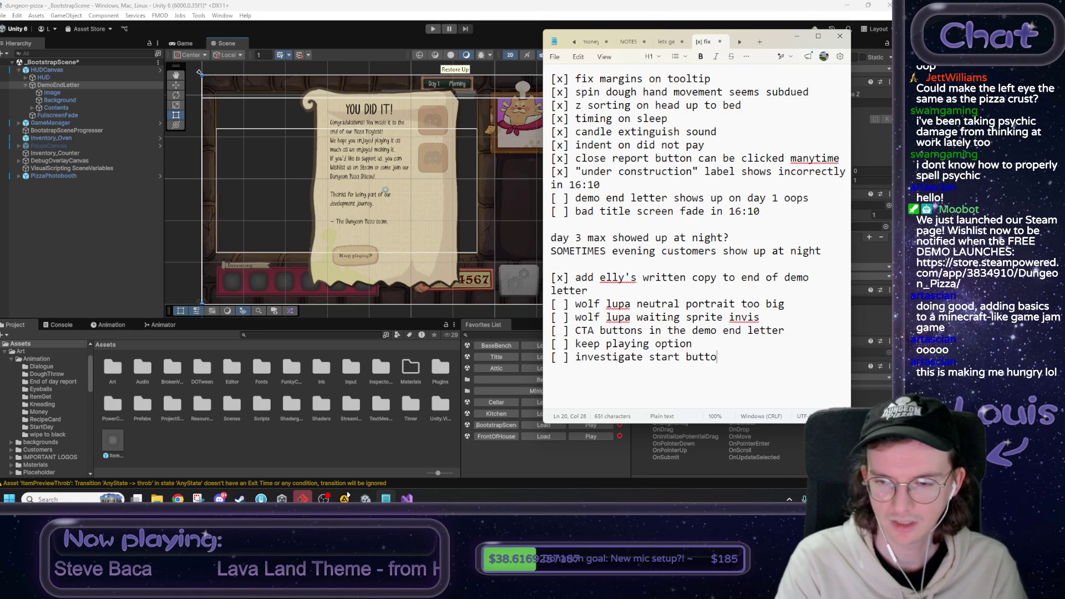
pyautogui.write('day not ap')
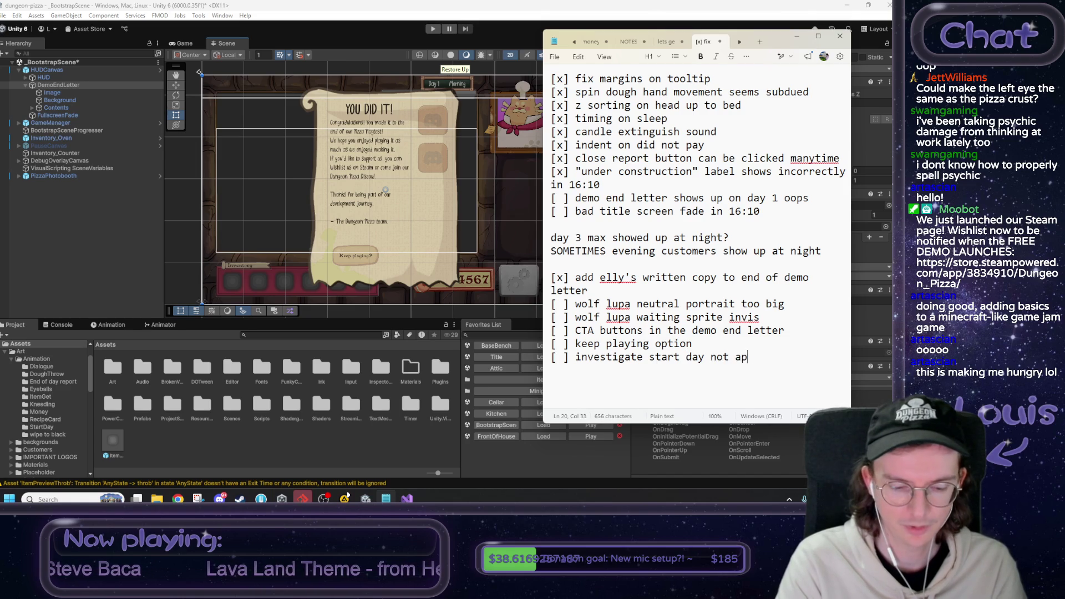
pyautogui.write('pearing with letter')
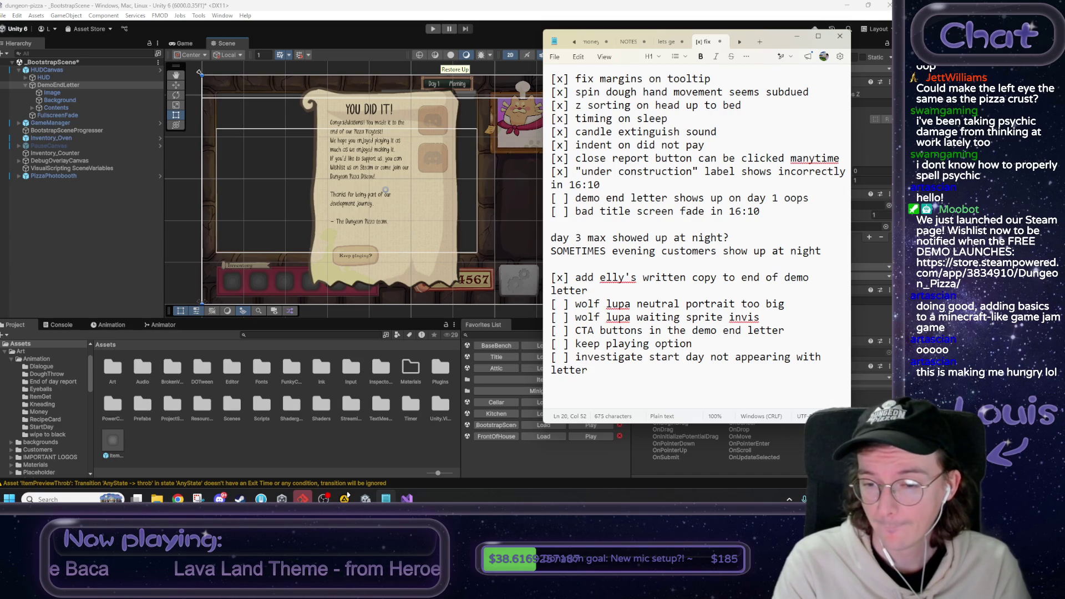
# Add '[ ] quit button' and '[ ] team photo' items to the to-do list.
pyautogui.press('Return')
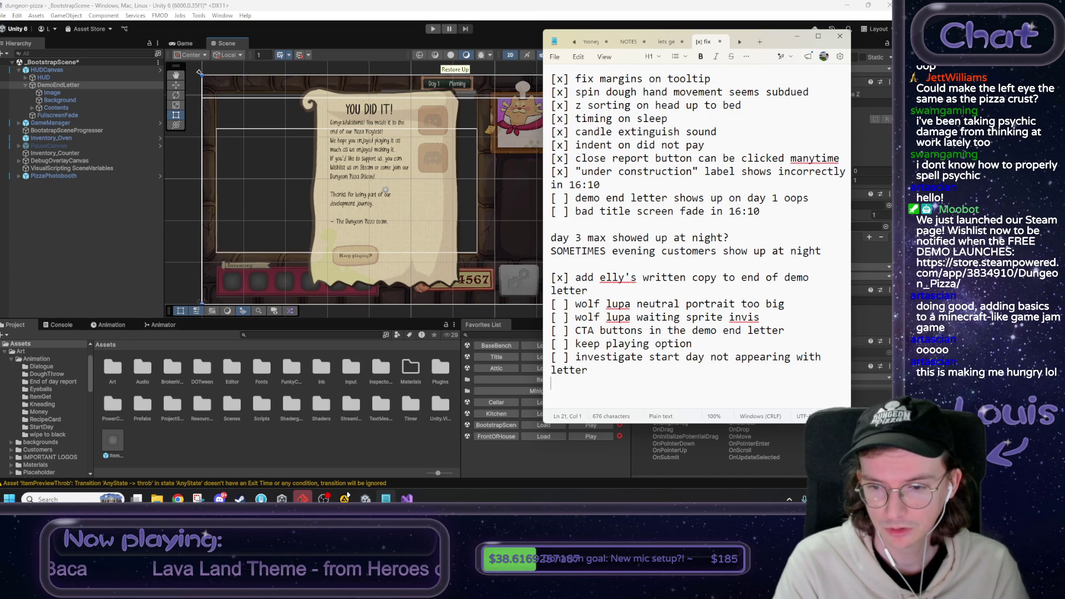
pyautogui.write('[ ] ')
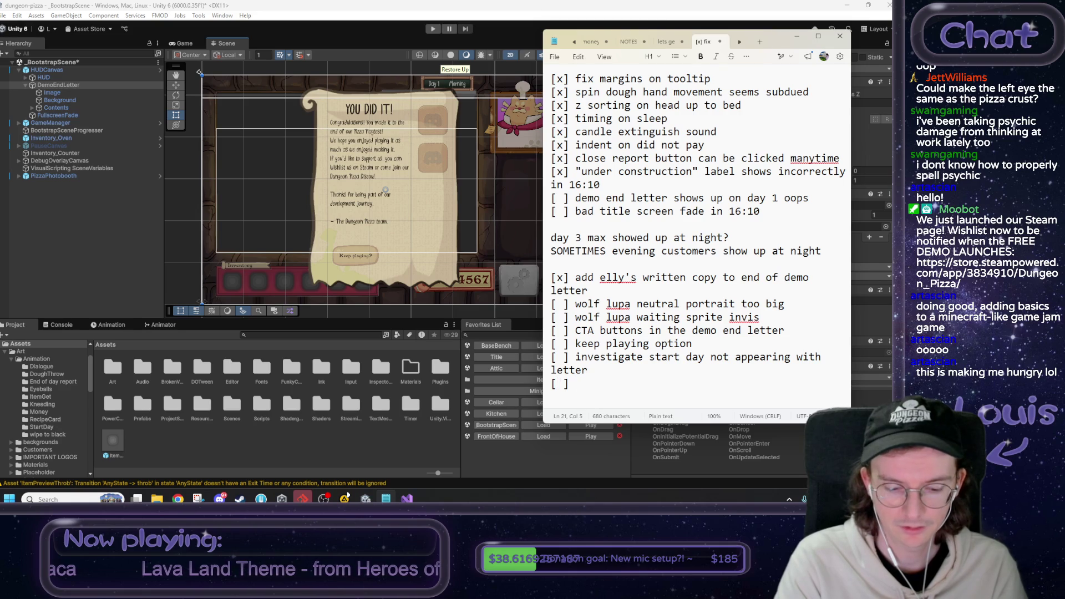
pyautogui.write('quit button')
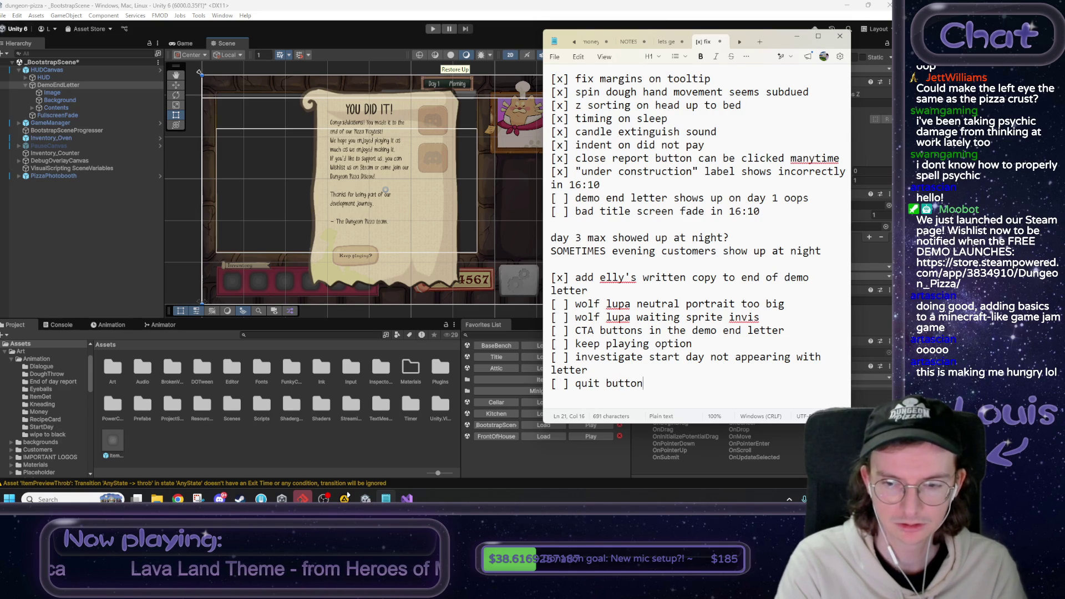
pyautogui.press('Return')
pyautogui.write('[ ] team photo')
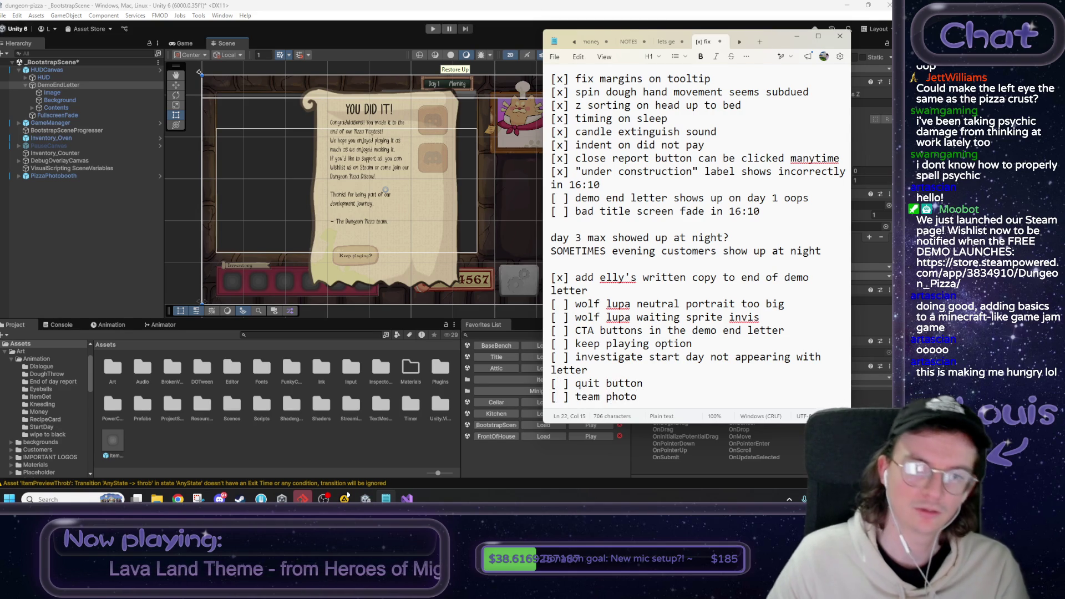
pyautogui.hotkey('shift', 'Up')
pyautogui.hotkey('shift', 'Up')
pyautogui.hotkey('shift', 'Up')
pyautogui.press('Up')
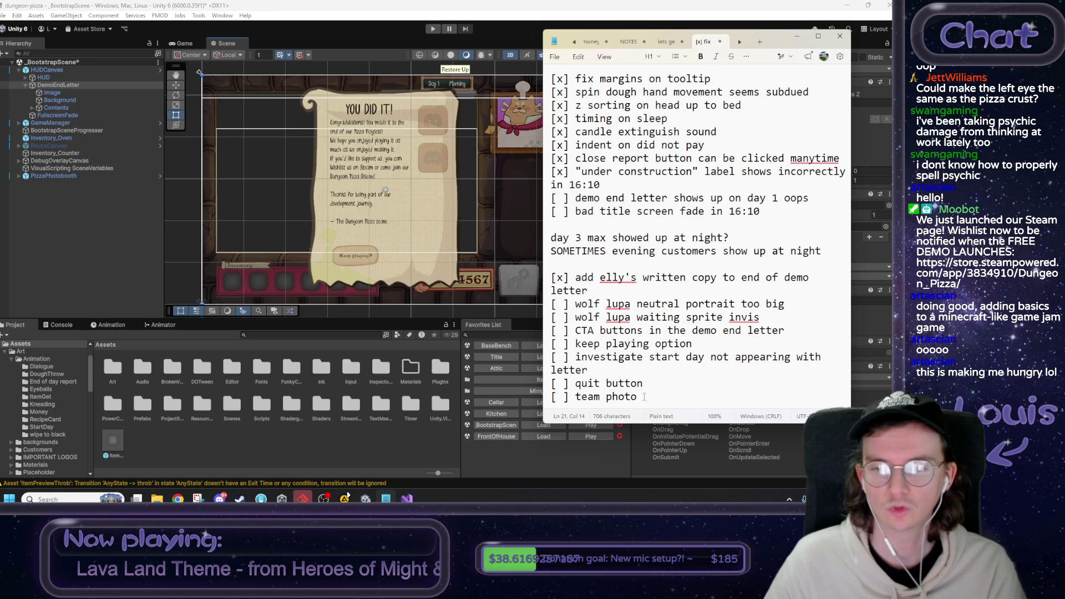
# Back in Unity, select the Keep playing button on the letter and duplicate it.
pyautogui.click(126, 160)
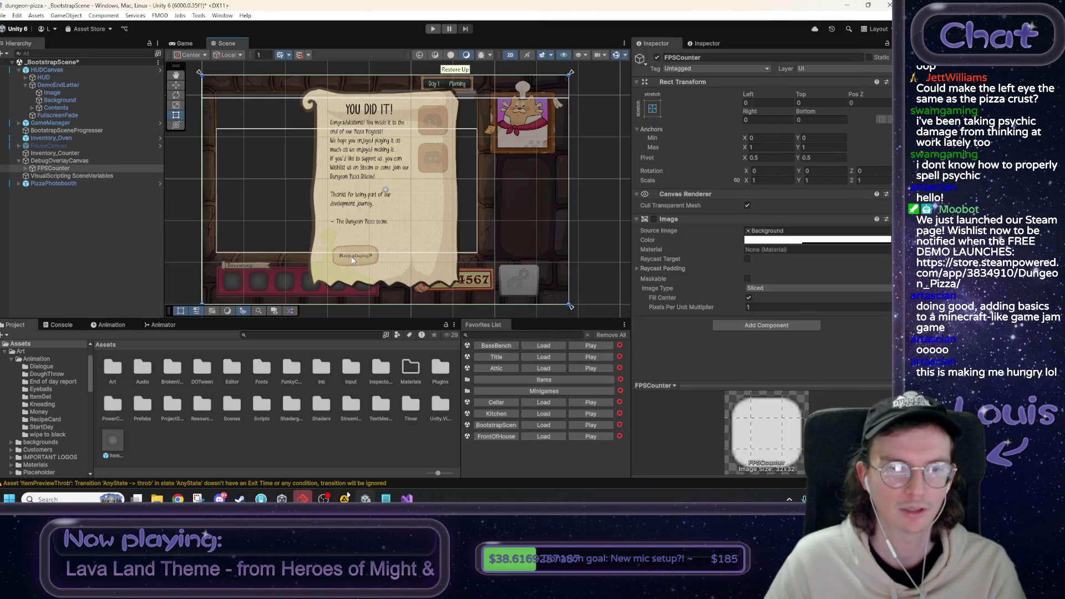
pyautogui.click(352, 260)
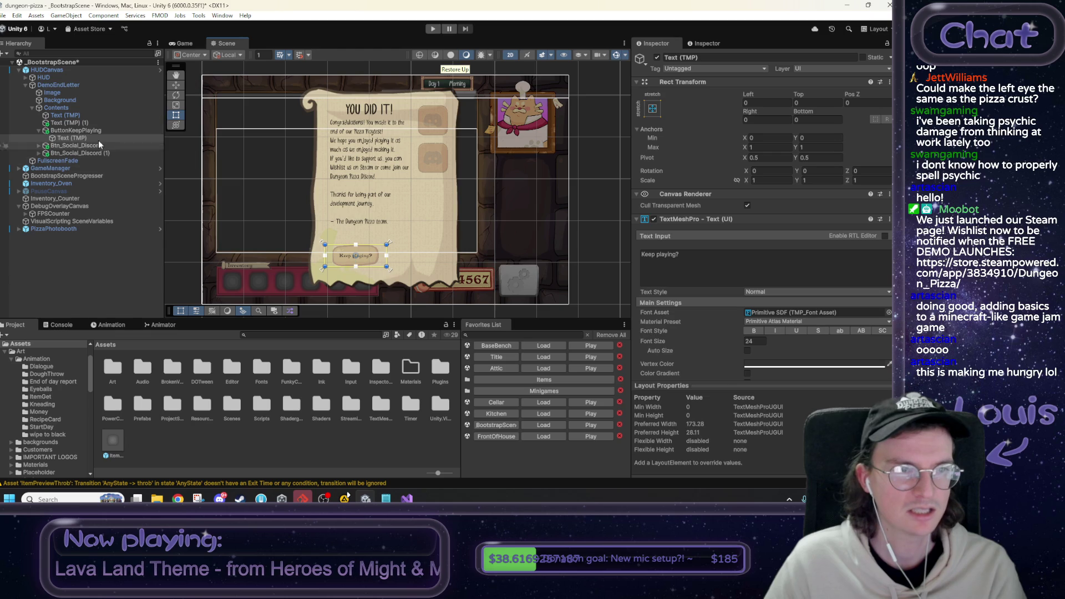
pyautogui.click(78, 131)
pyautogui.hotkey('ctrl', 'd')
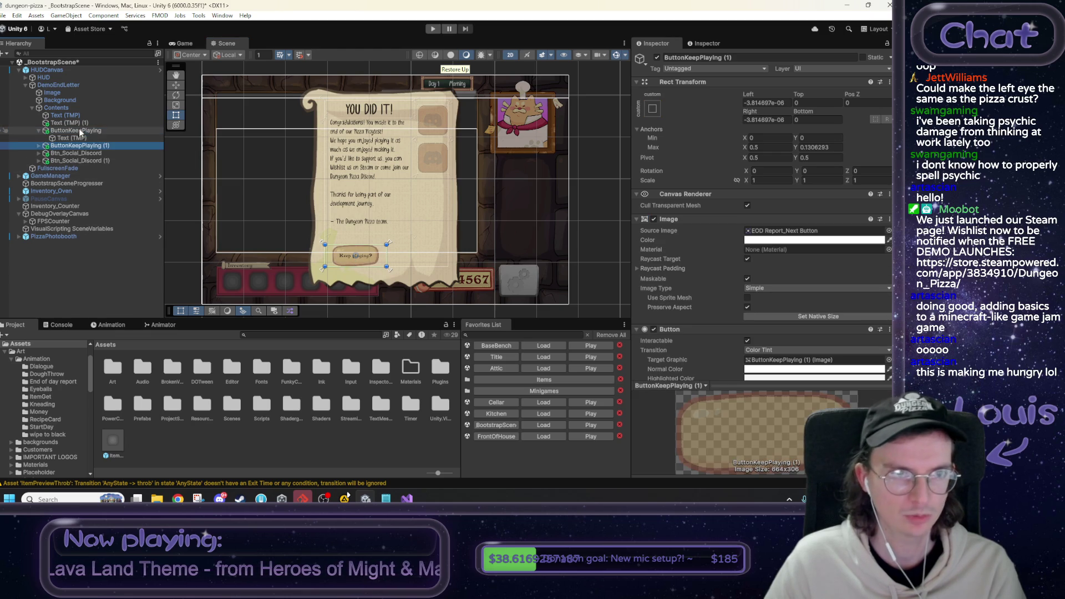
# Stretch the button copy across the right half of the row and rename it ButtonQuit.
pyautogui.scroll(1, 379, 265)
pyautogui.scroll(1, 379, 267)
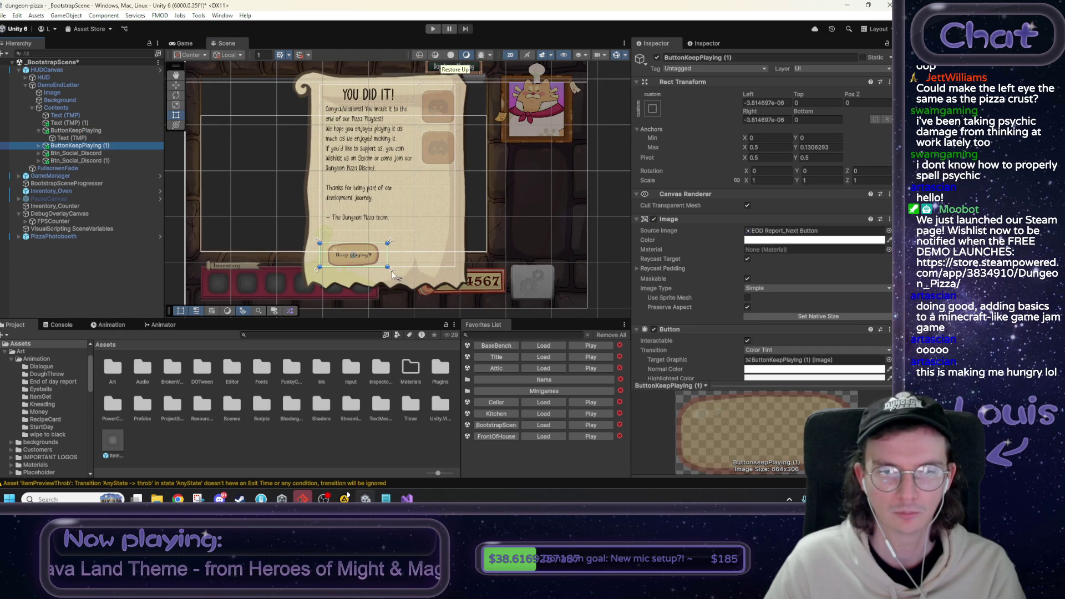
pyautogui.moveTo(391, 270); pyautogui.dragTo(477, 270)
pyautogui.moveTo(317, 267); pyautogui.dragTo(385, 271)
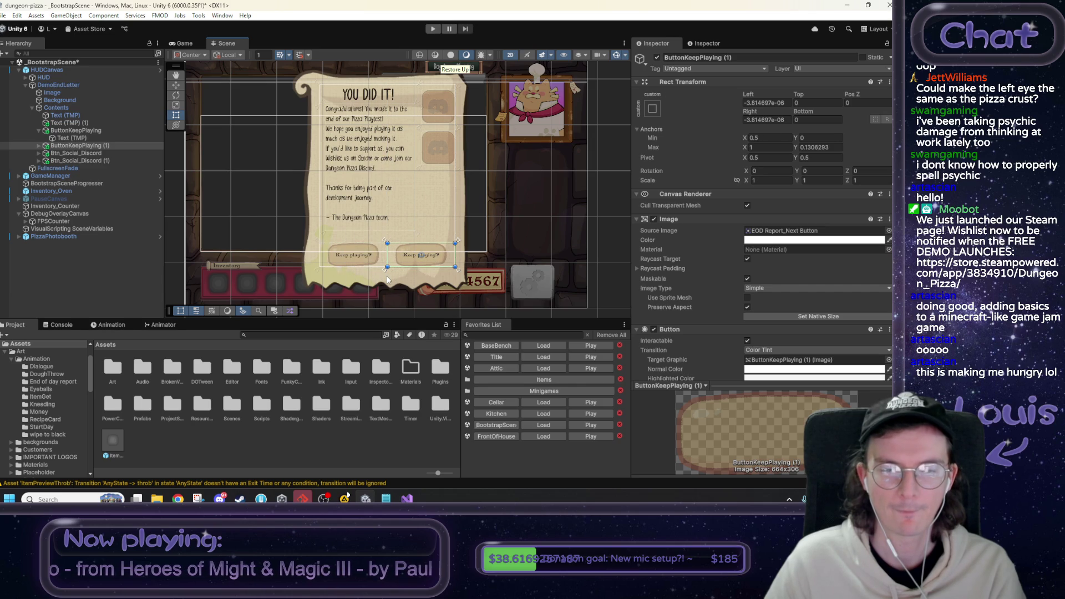
pyautogui.click(721, 58)
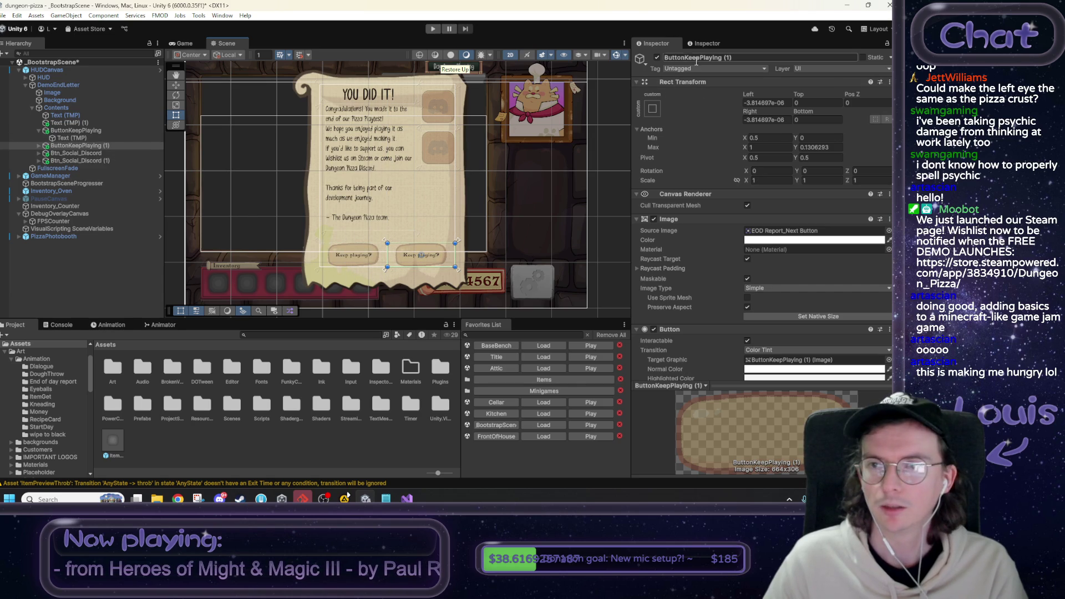
pyautogui.write('Quit')
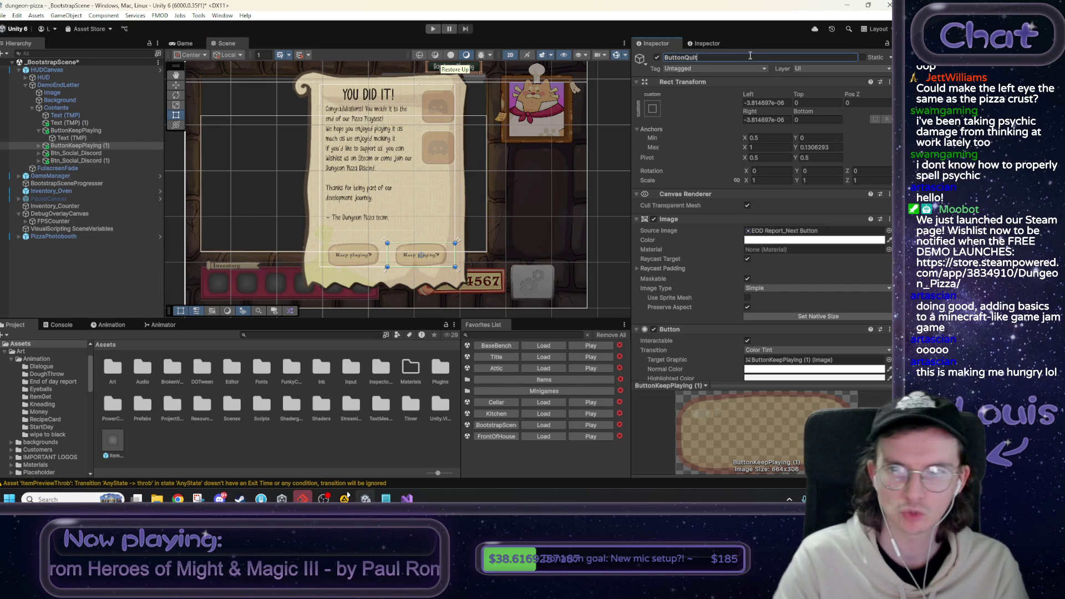
pyautogui.press('Return')
# Change ButtonQuit's label text to 'Back to Title'.
pyautogui.click(39, 147)
pyautogui.click(39, 145)
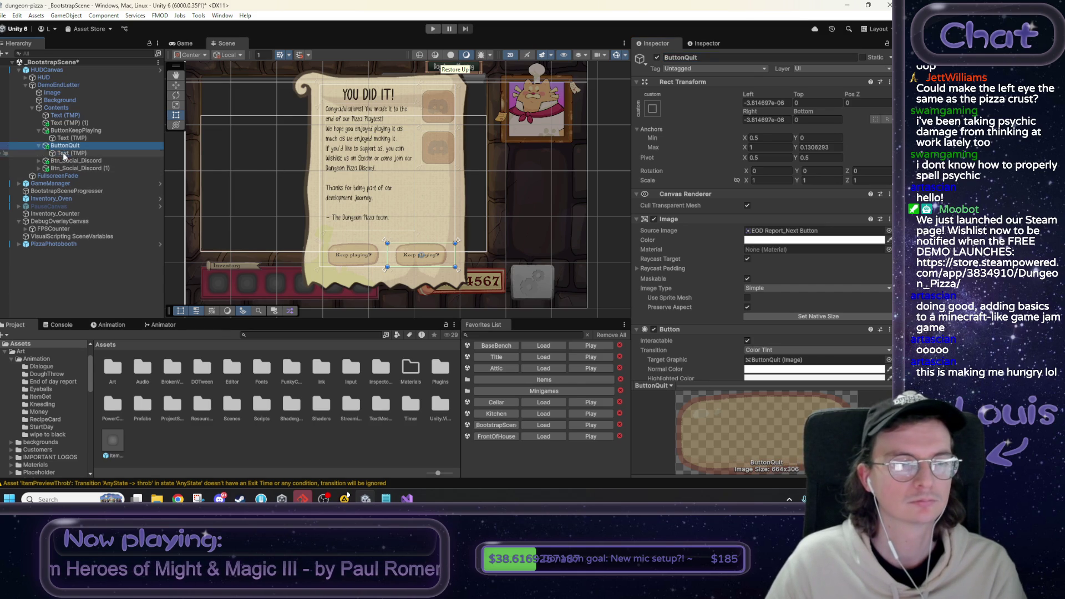
pyautogui.click(67, 153)
pyautogui.click(721, 265)
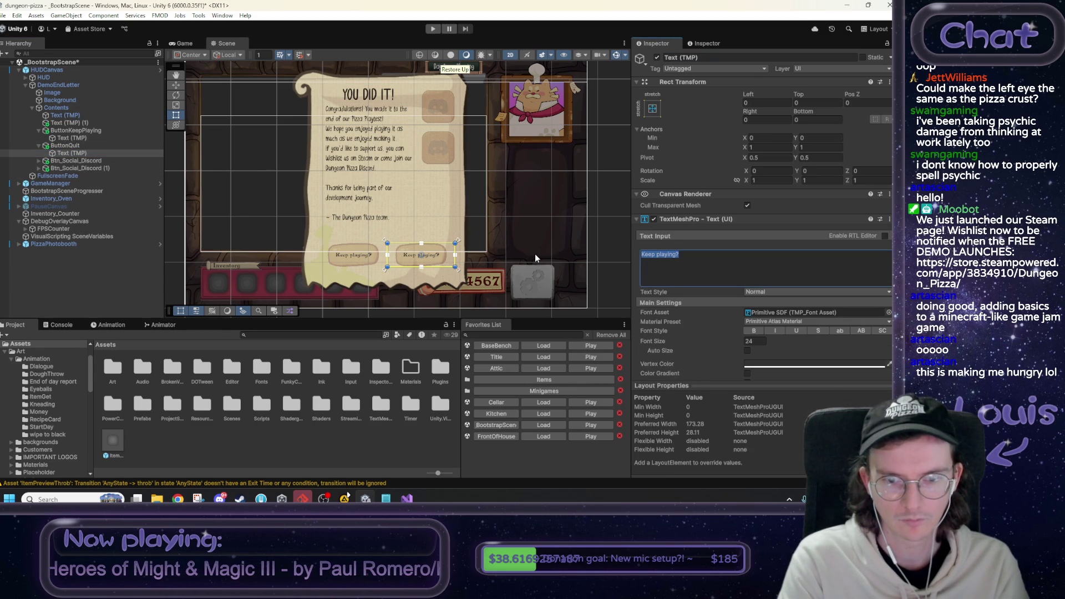
pyautogui.write('Back to')
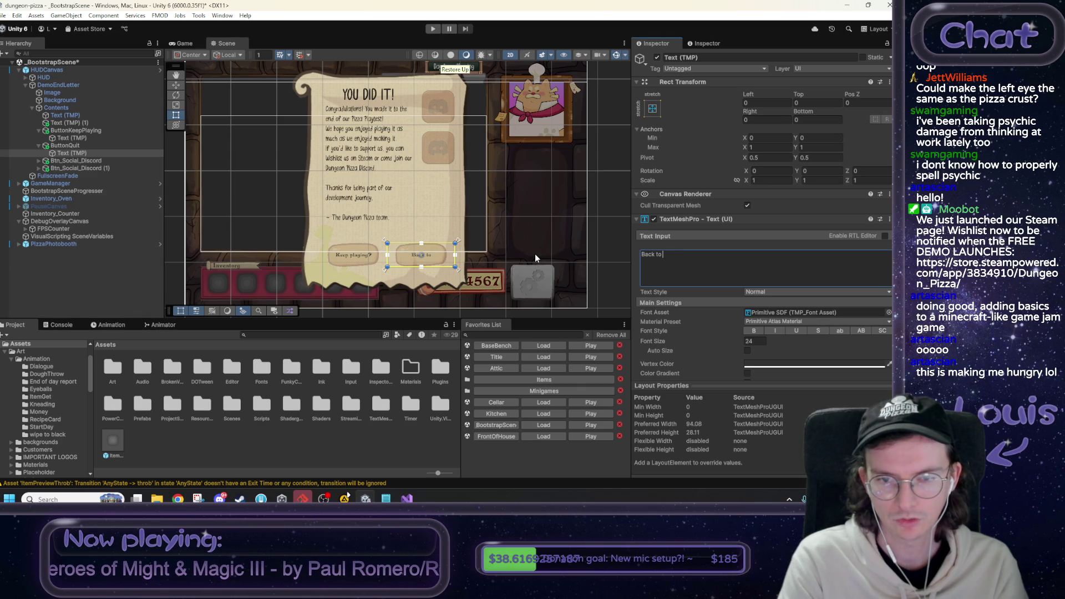
pyautogui.write(' Title')
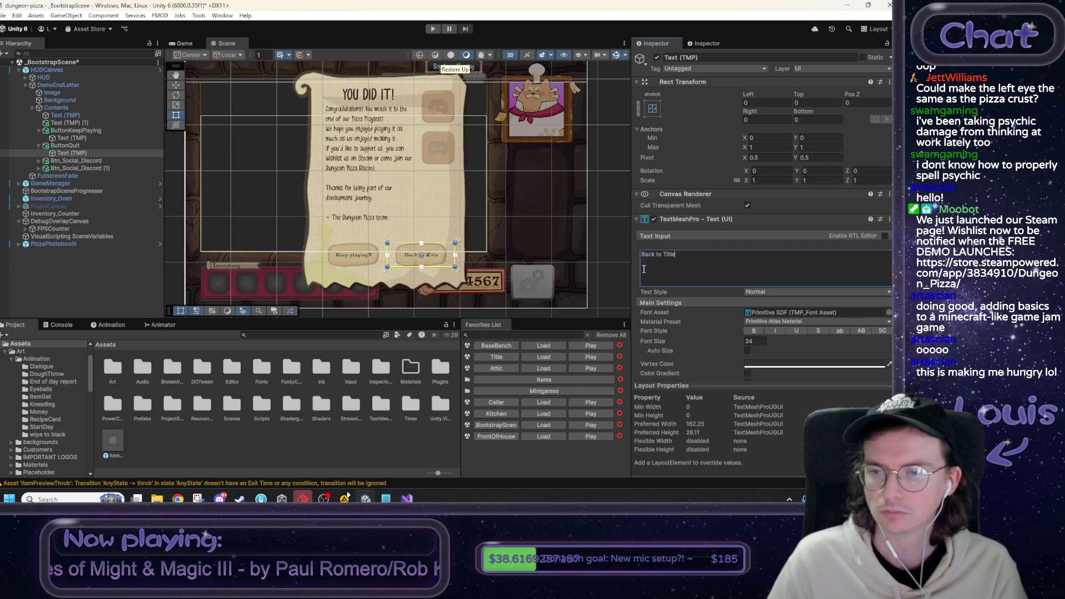
# Tint ButtonQuit's image fill a dark pink.
pyautogui.click(78, 145)
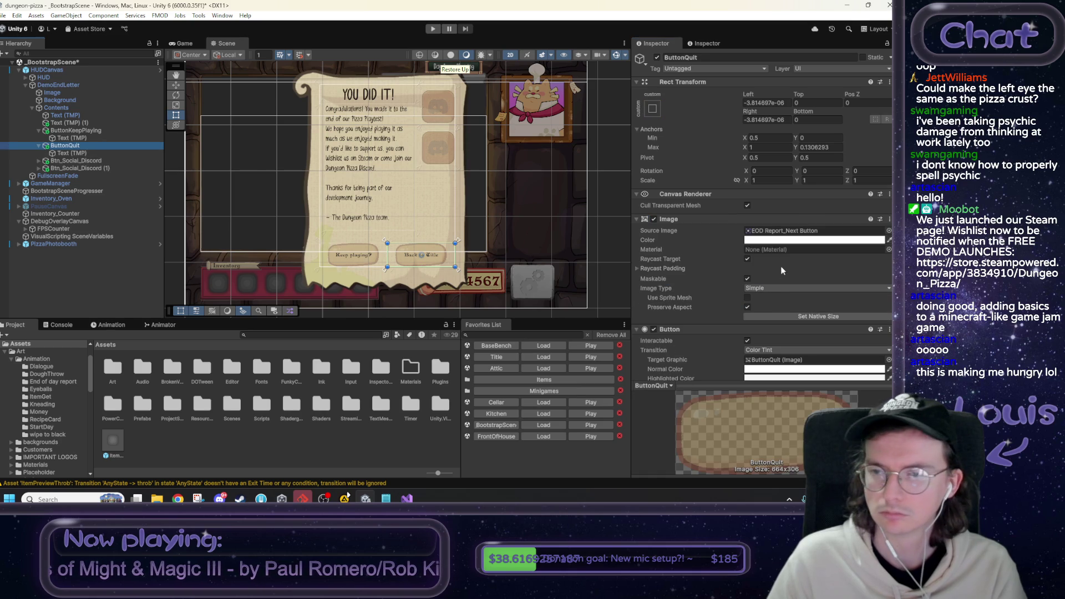
pyautogui.click(814, 240)
pyautogui.moveTo(817, 291); pyautogui.dragTo(829, 269)
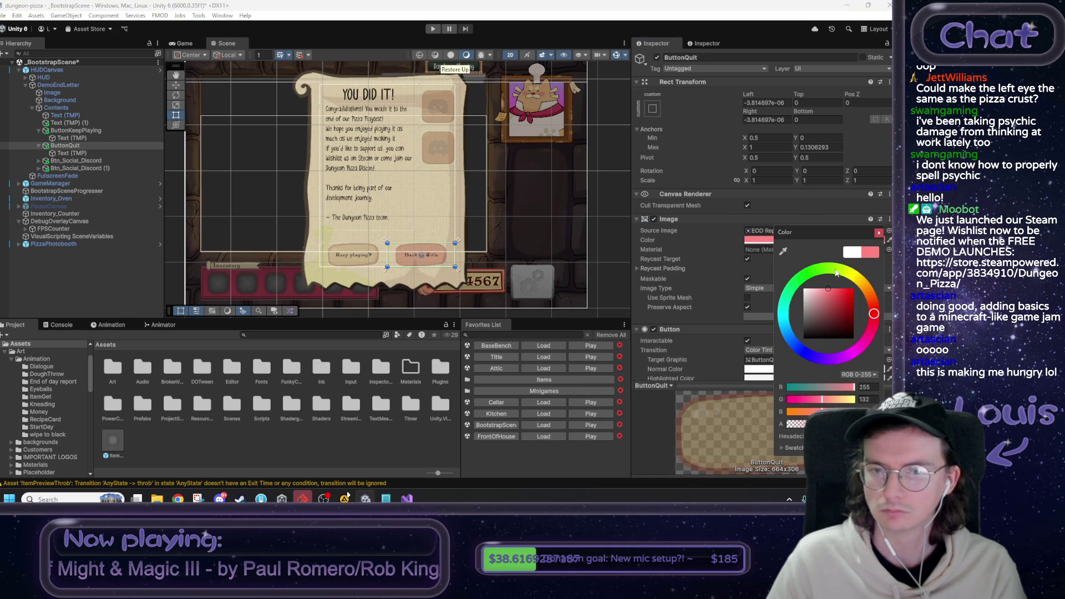
pyautogui.click(879, 233)
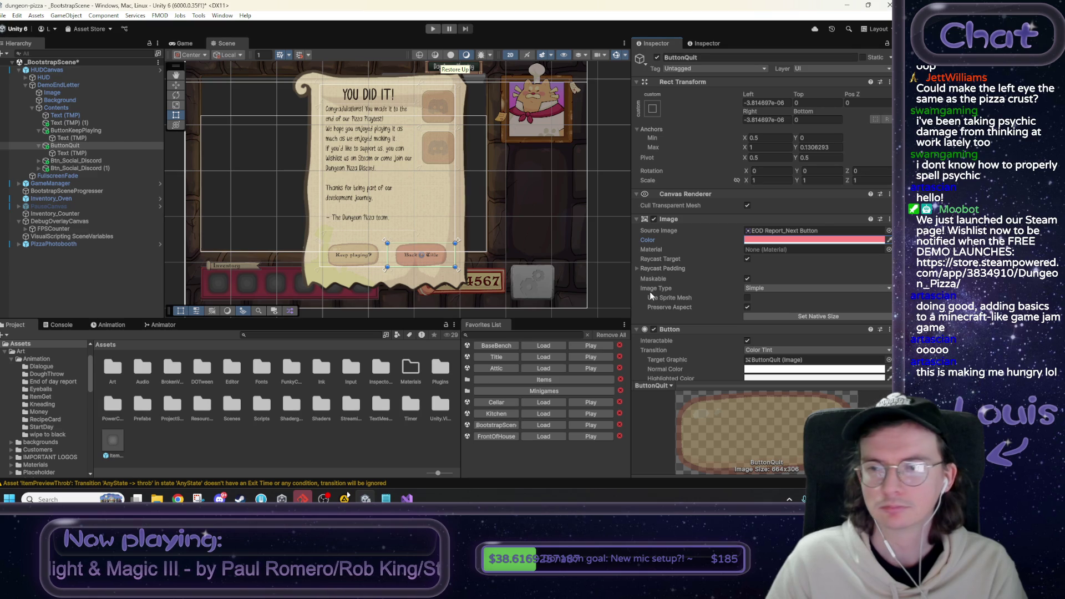
pyautogui.click(814, 239)
pyautogui.click(837, 296)
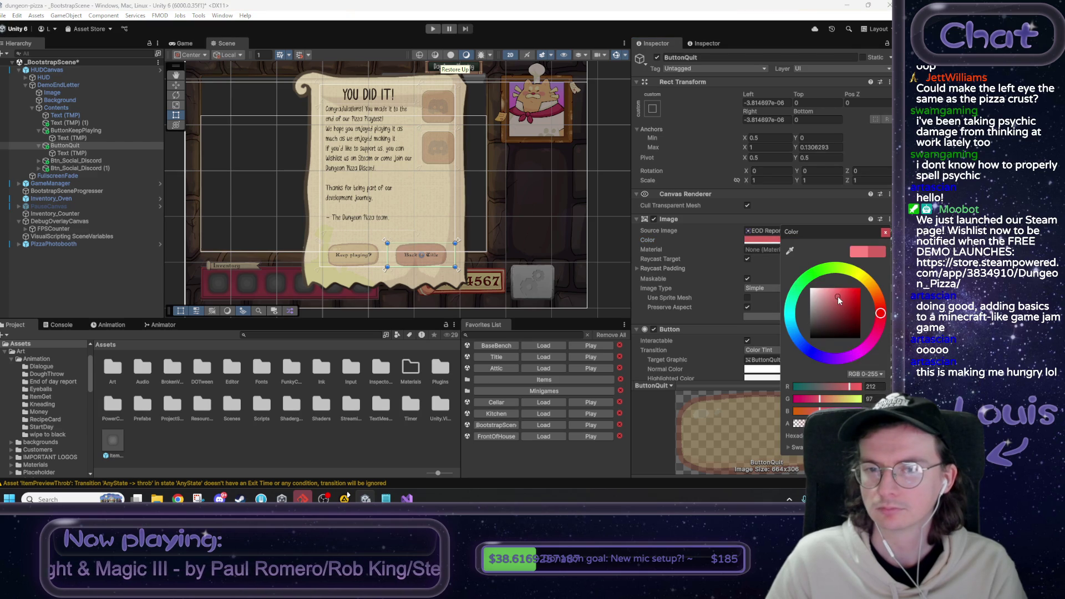
pyautogui.click(886, 233)
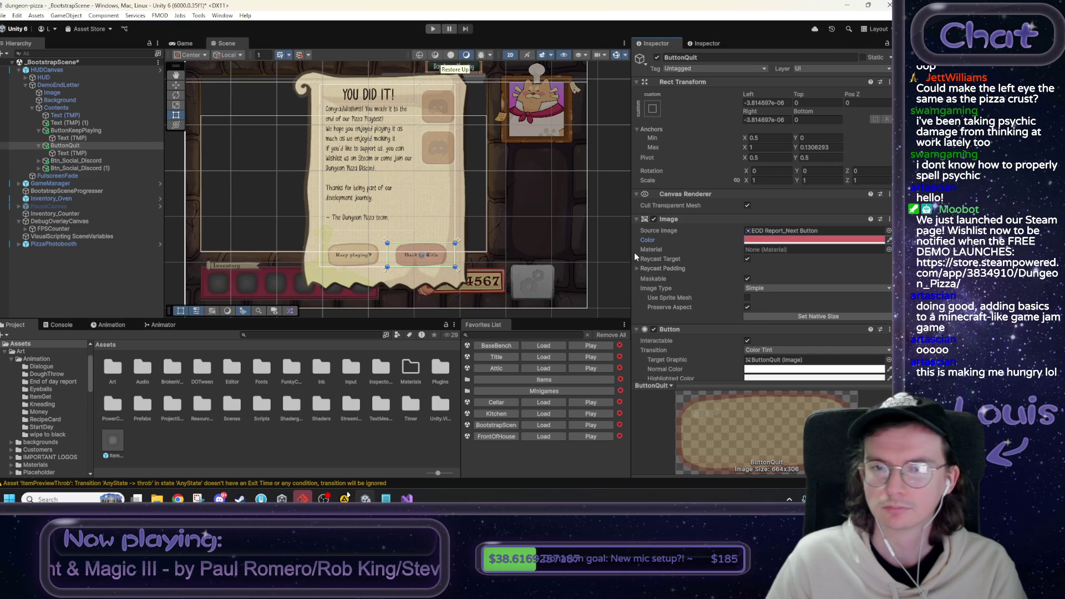
pyautogui.click(386, 499)
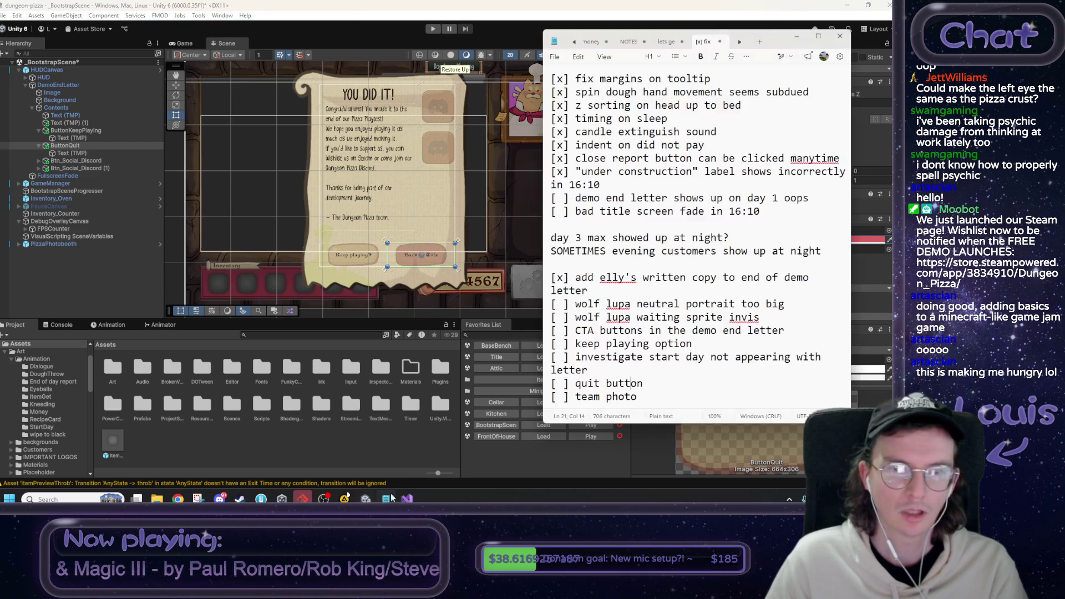
# Add an unchecked 'steam icon for wishlist' line below 'team photo' in the to-do list.
pyautogui.press('Return')
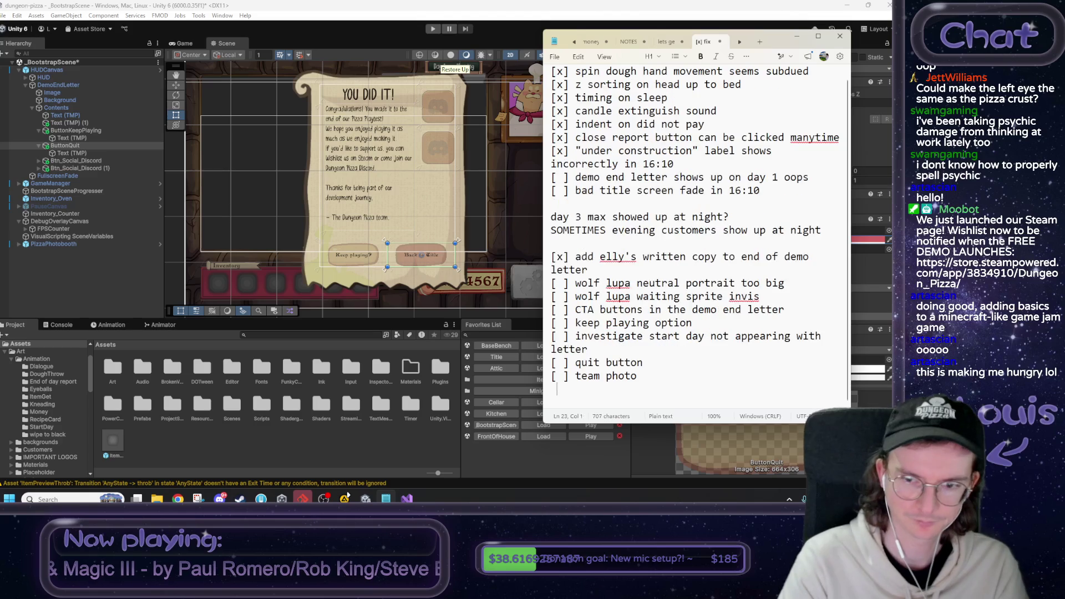
pyautogui.write(']')
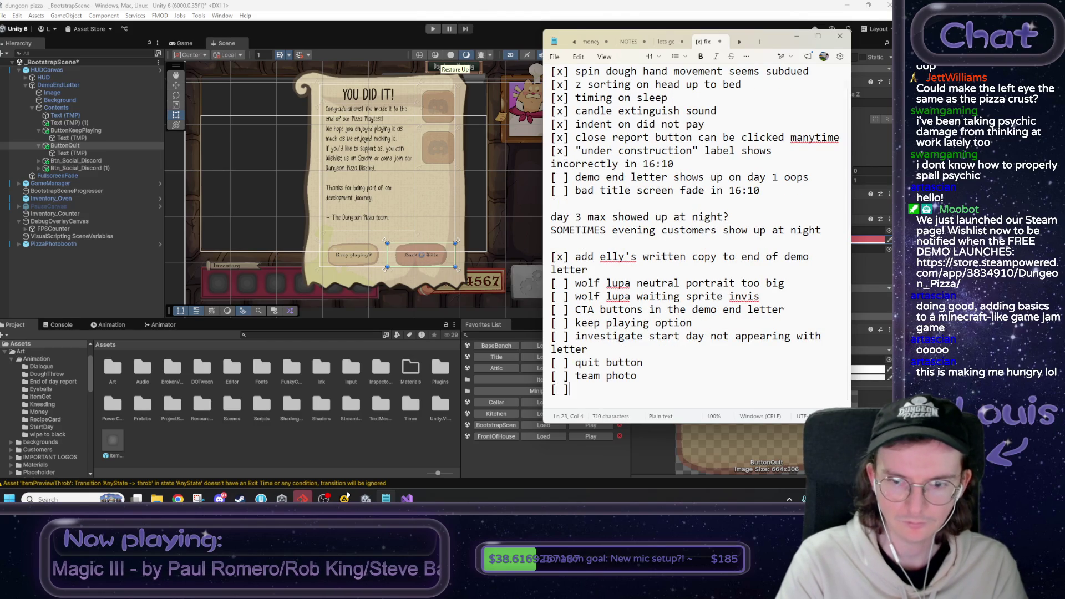
pyautogui.write(' steam icon fo')
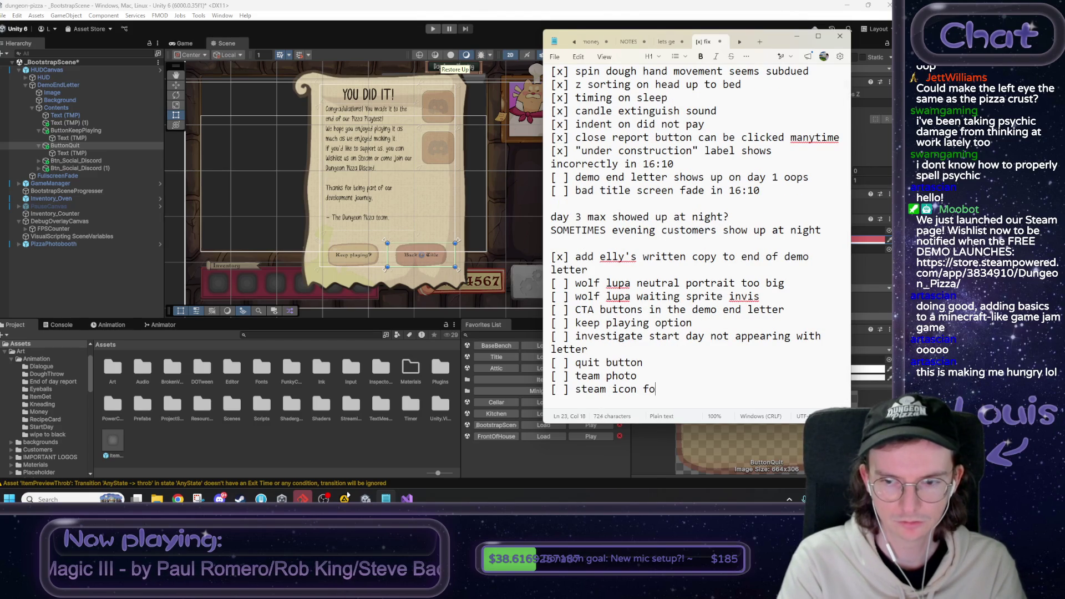
pyautogui.write('r wishlist')
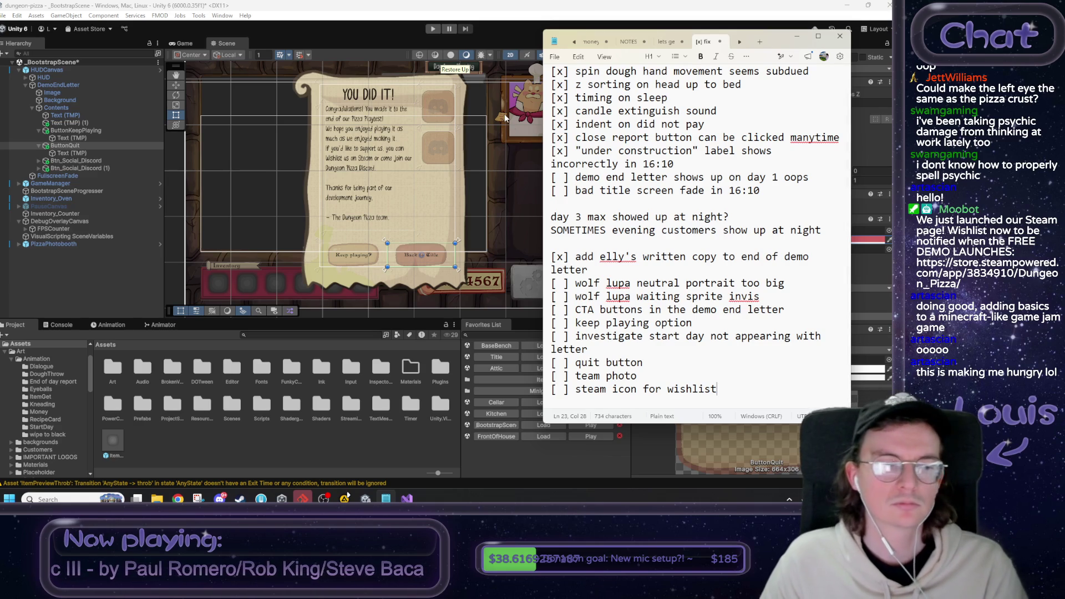
pyautogui.click(463, 2)
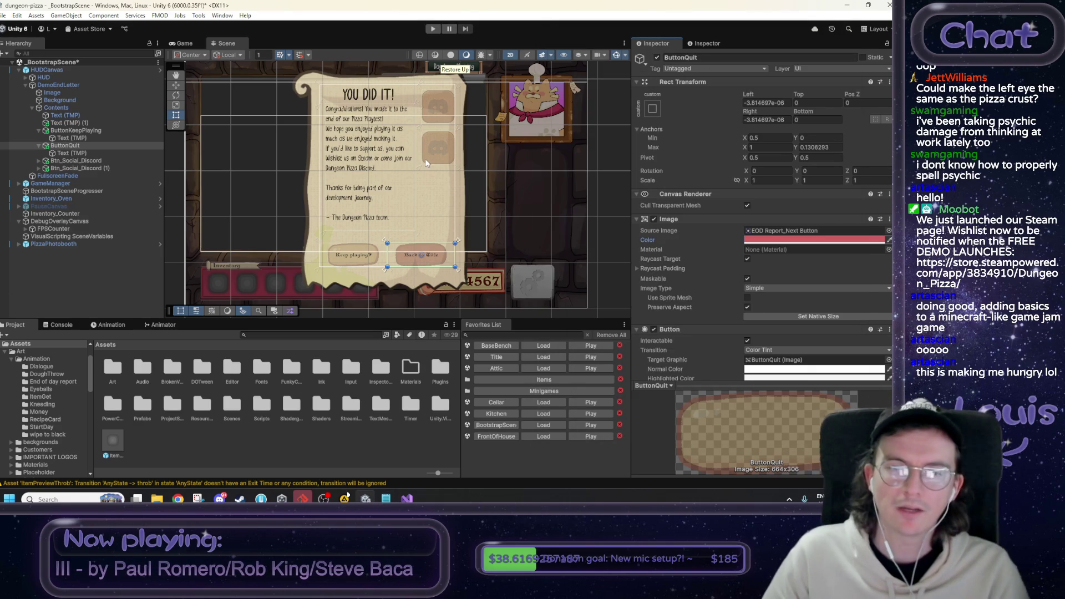
# Drag the top and bottom anchors of Btn_Social_Discord (1) lower on the letter.
pyautogui.scroll(4, 383, 155)
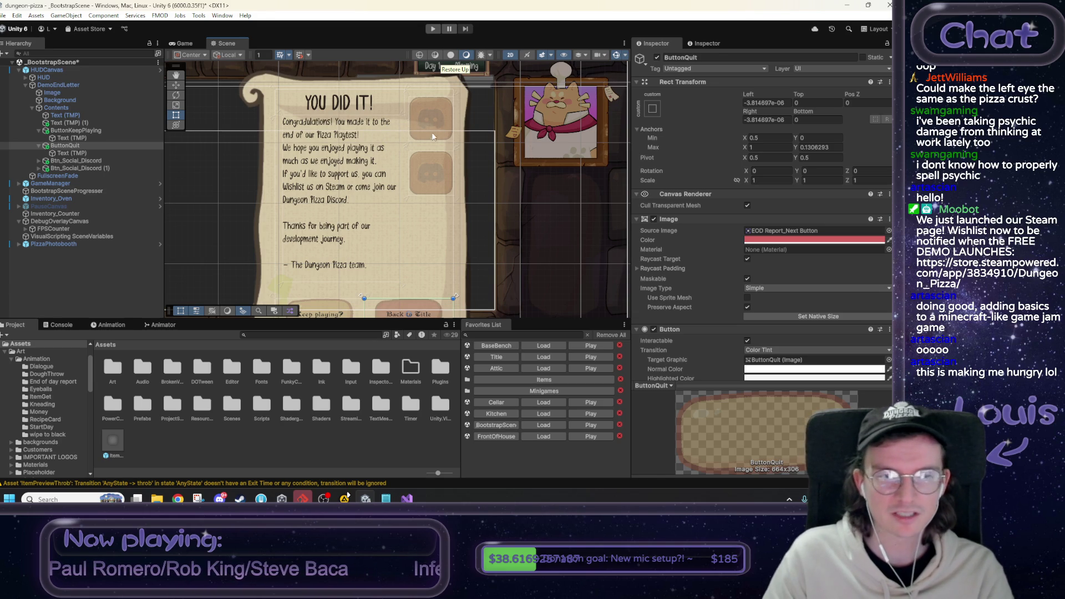
pyautogui.click(81, 168)
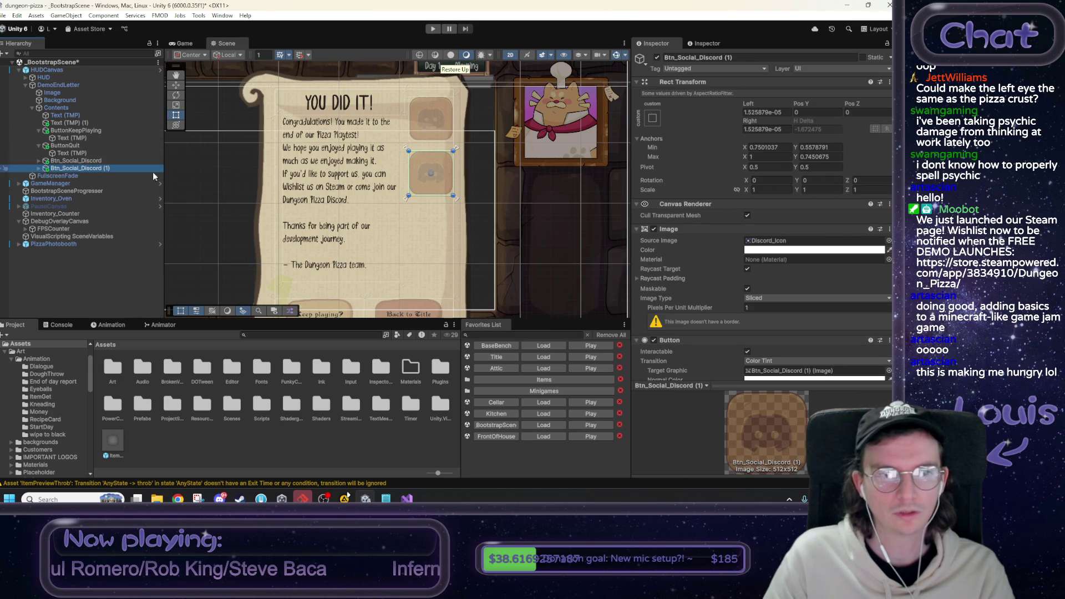
pyautogui.moveTo(457, 203); pyautogui.dragTo(461, 219)
pyautogui.moveTo(456, 149); pyautogui.dragTo(462, 175)
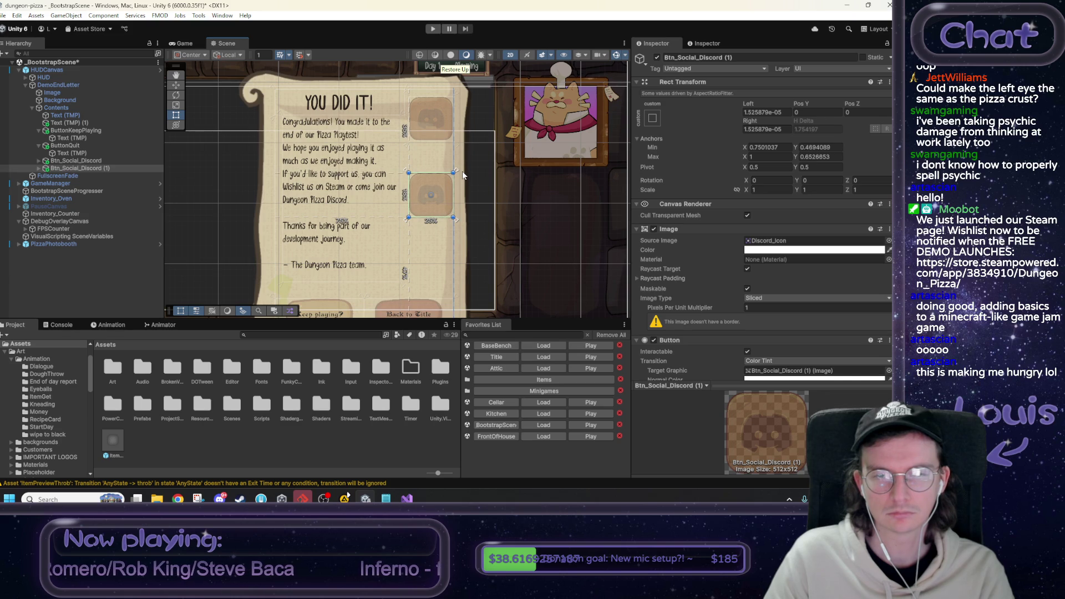
pyautogui.click(72, 122)
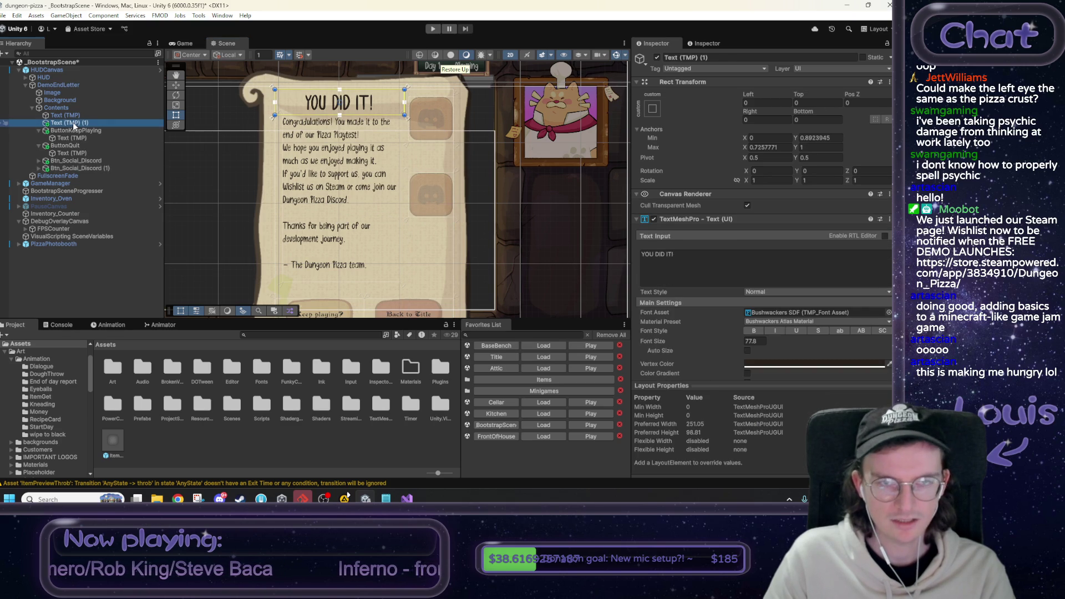
# Duplicate the YOU DID IT! text and fit the copy's box beside the upper button.
pyautogui.hotkey('ctrl', 'd')
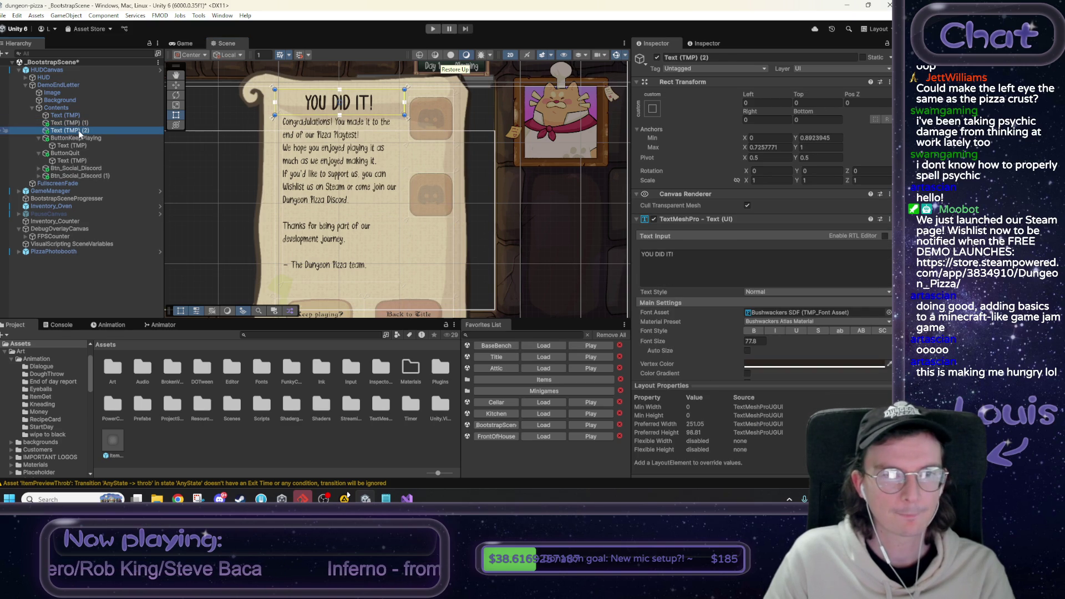
pyautogui.press('F2')
pyautogui.click(407, 119)
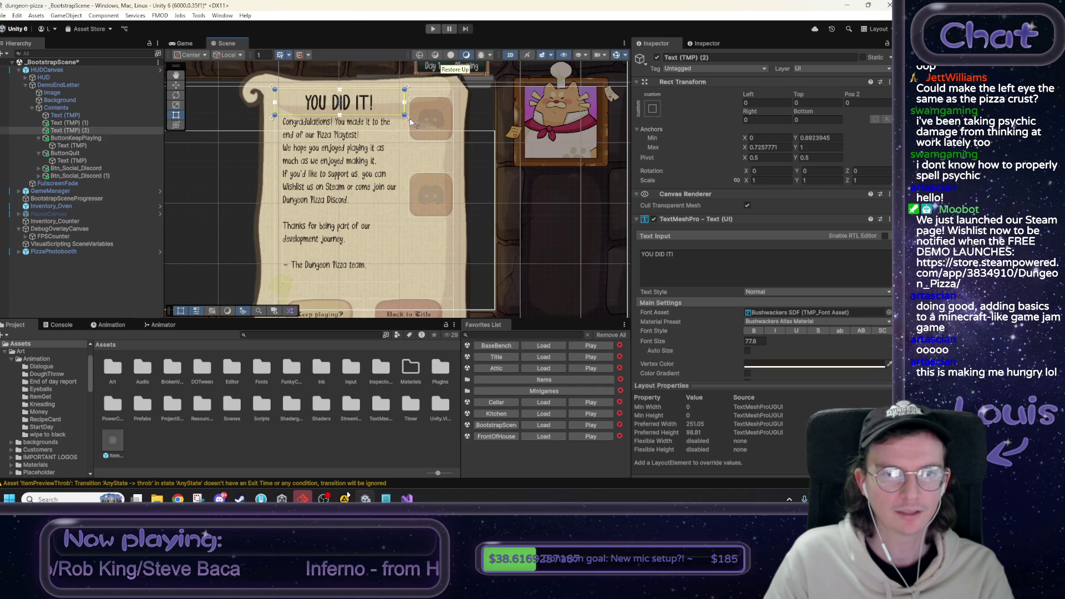
pyautogui.moveTo(407, 122); pyautogui.dragTo(454, 162)
pyautogui.moveTo(274, 90); pyautogui.dragTo(396, 146)
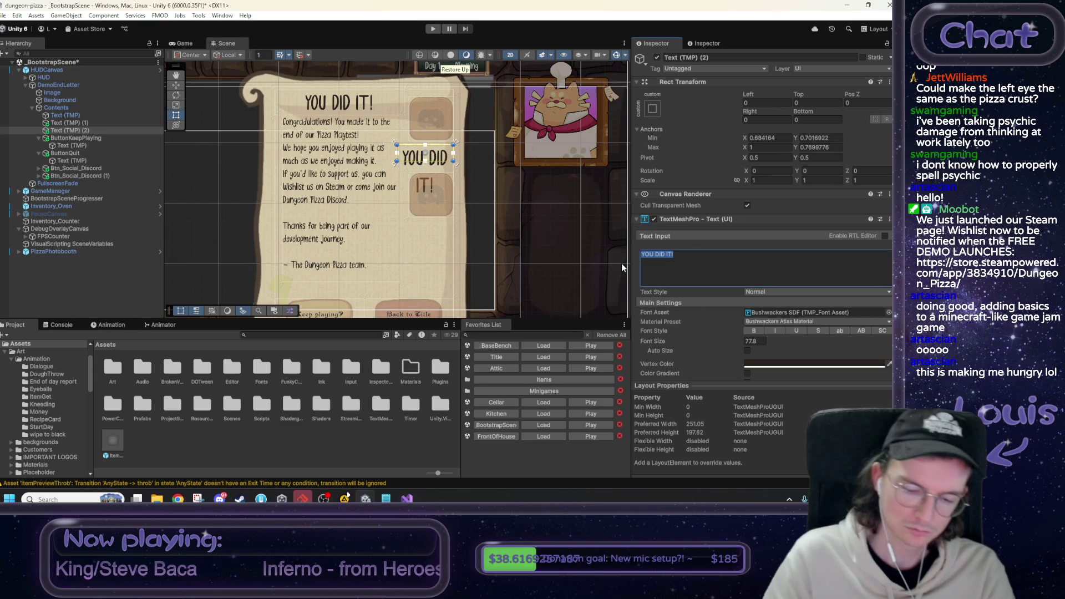
# Set the copy's text to 'consider wishlisting?' at font size 34.3, regular weight.
pyautogui.write('please wishlist?')
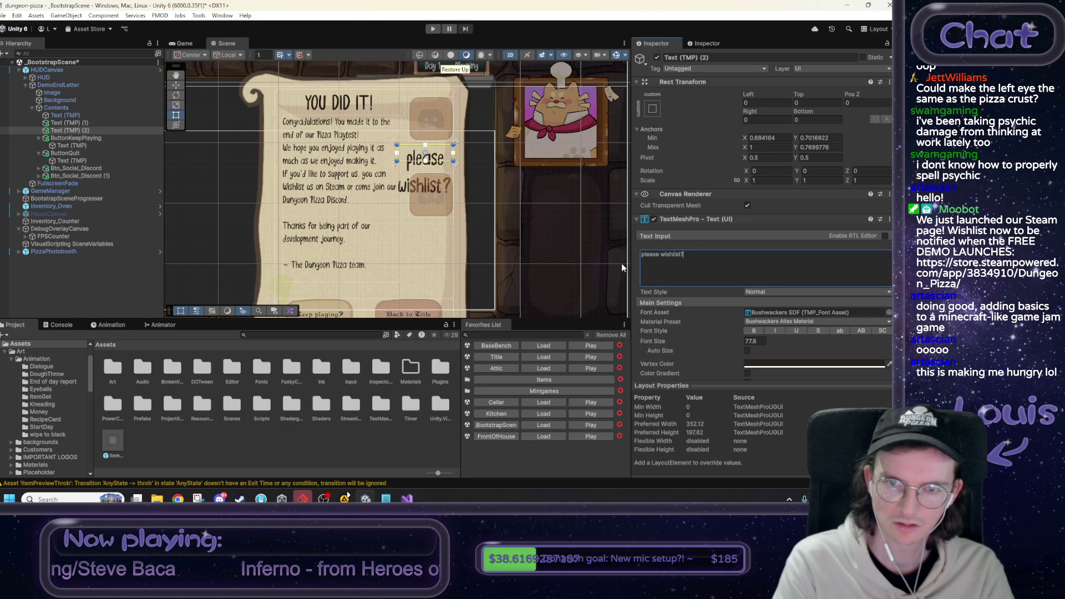
pyautogui.moveTo(673, 341); pyautogui.dragTo(118, 315)
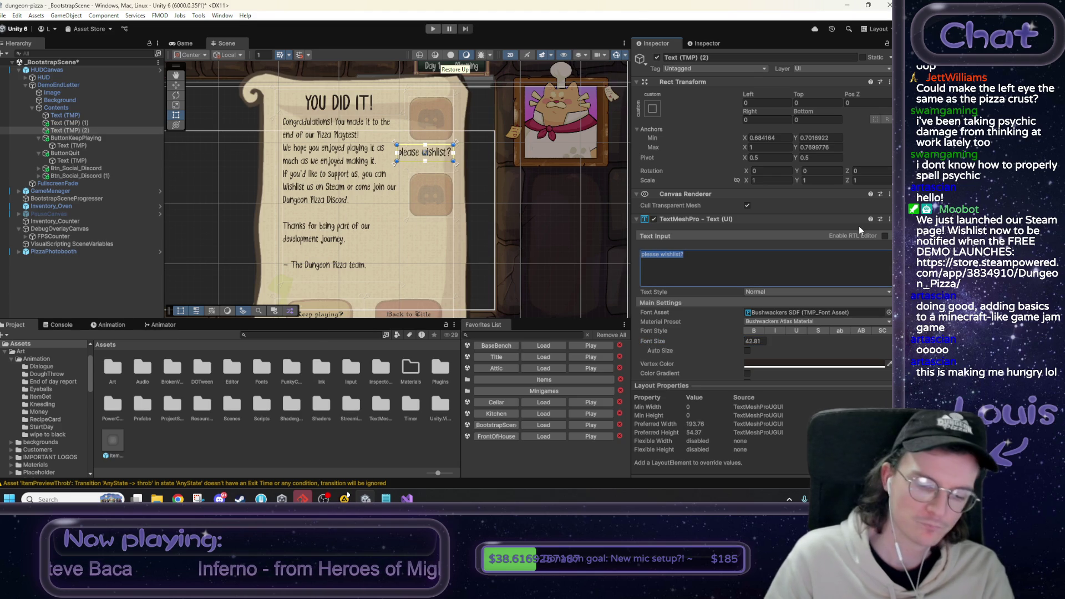
pyautogui.write('wi')
pyautogui.press('BackSpace')
pyautogui.press('BackSpace')
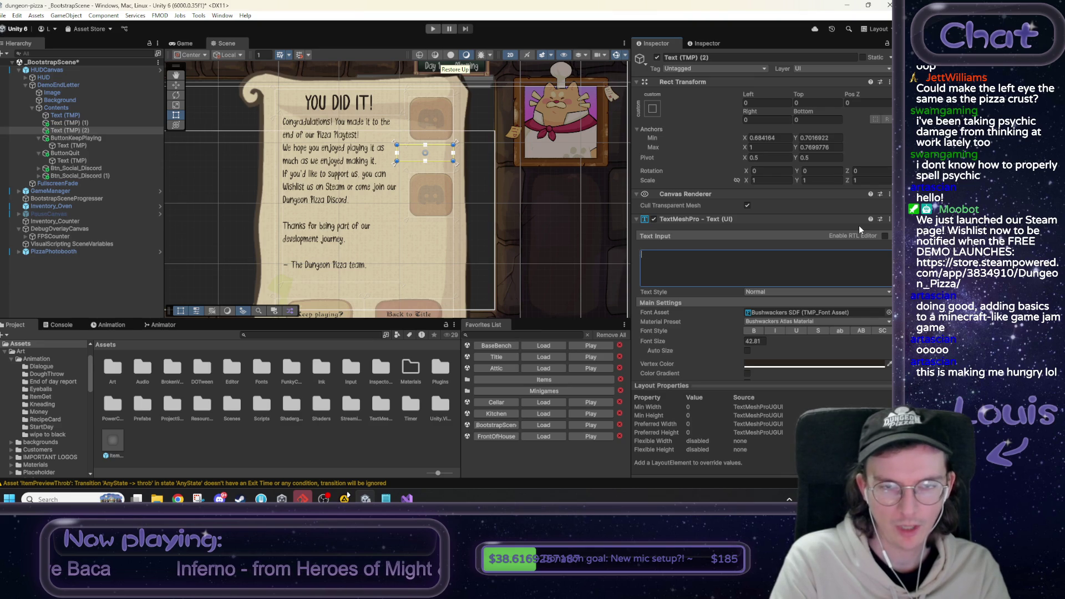
pyautogui.write('con')
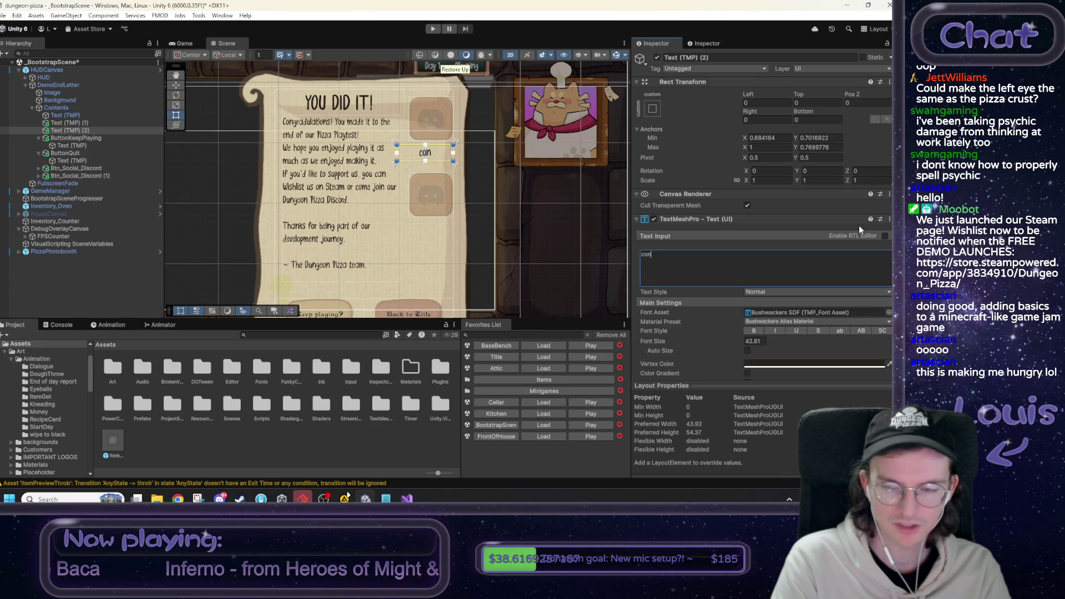
pyautogui.write('sider wishlisting?')
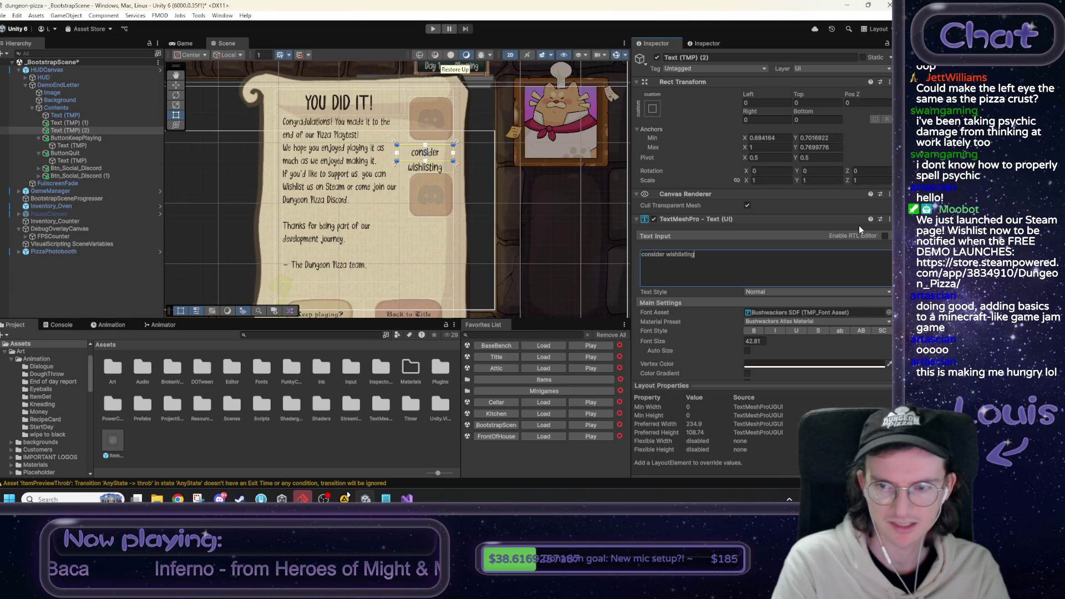
pyautogui.moveTo(685, 343); pyautogui.dragTo(670, 346)
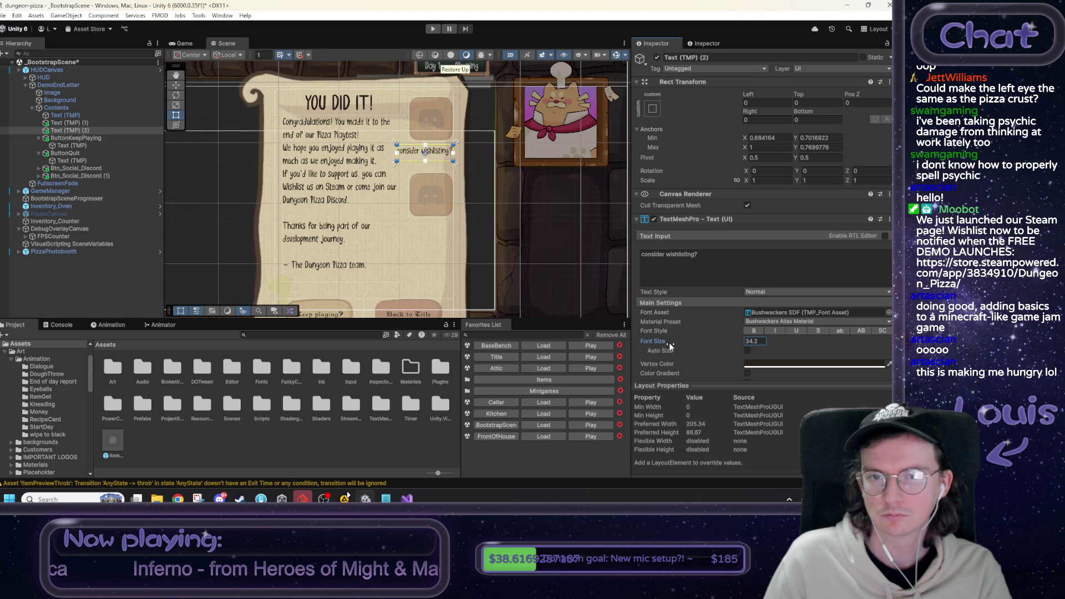
pyautogui.click(753, 332)
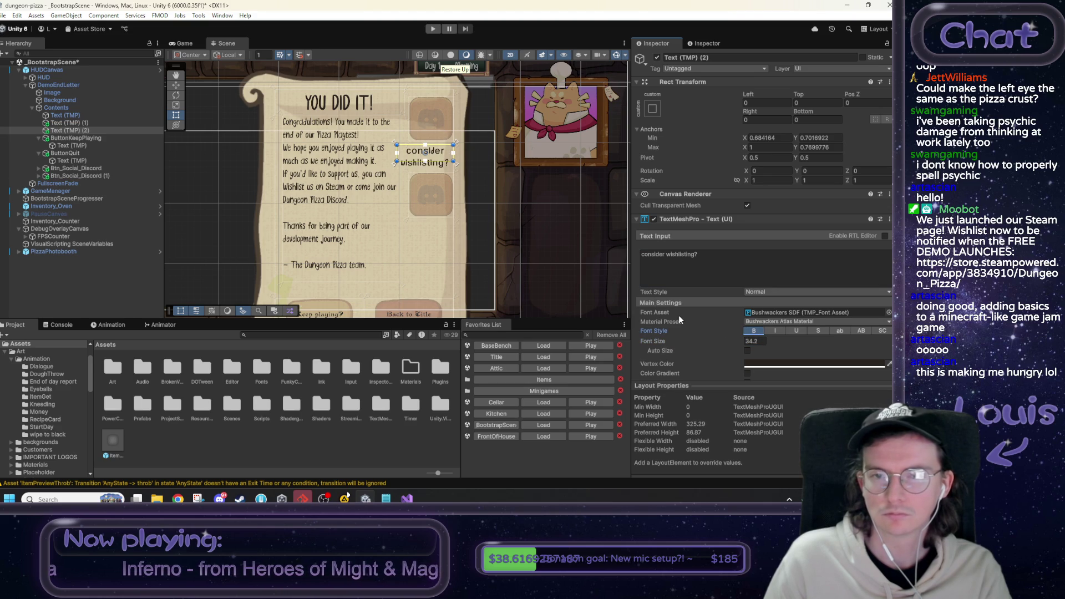
pyautogui.click(752, 331)
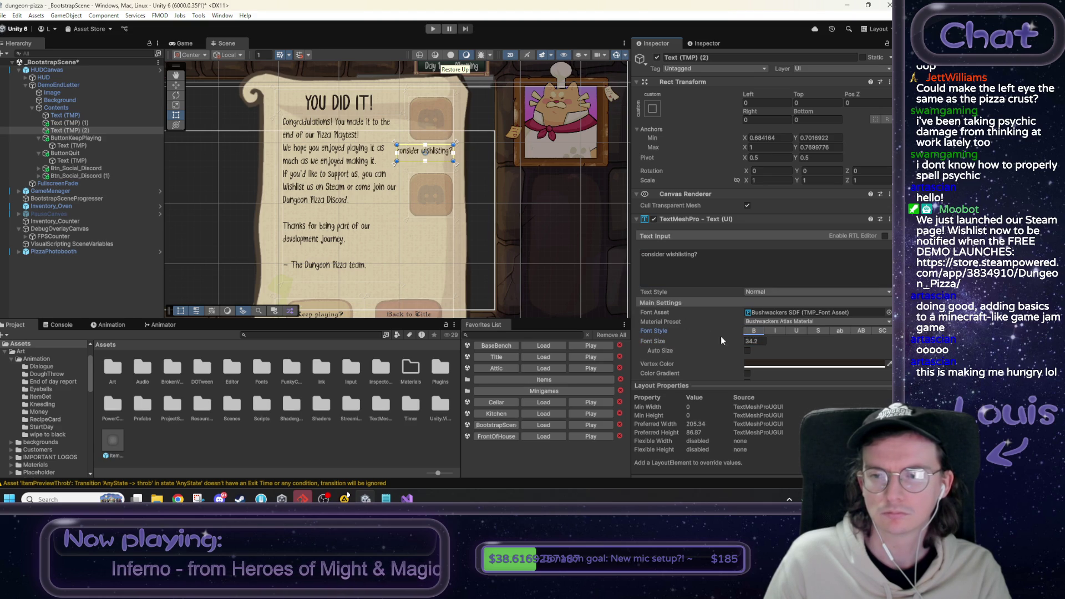
pyautogui.click(753, 332)
pyautogui.click(753, 332)
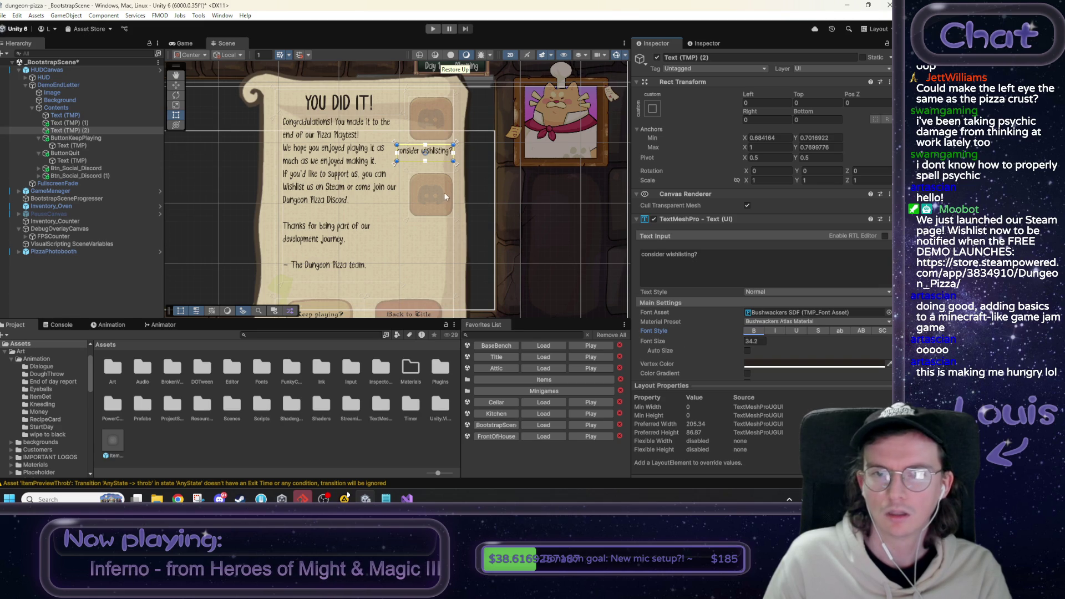
pyautogui.scroll(5, 471, 158)
# Tilt the 'consider wishlisting?' note to Rotation Z 8.6 and make it italic instead of bold.
pyautogui.moveTo(472, 157)
pyautogui.mouseDown()
pyautogui.moveTo(471, 211)
pyautogui.moveTo(448, 227)
pyautogui.mouseUp()
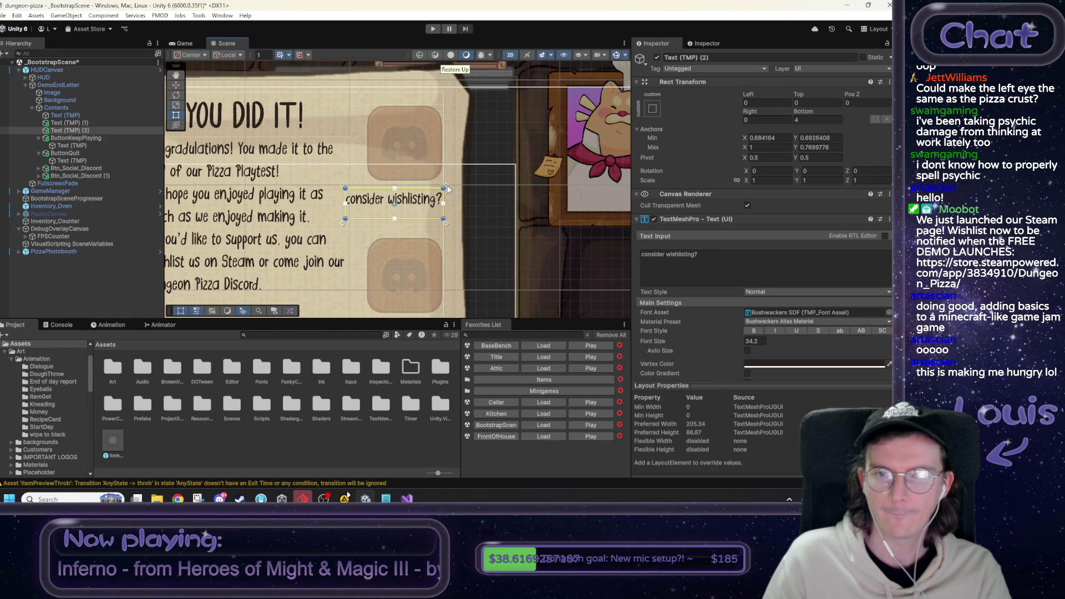
pyautogui.moveTo(844, 172)
pyautogui.mouseDown()
pyautogui.moveTo(827, 173)
pyautogui.moveTo(869, 172)
pyautogui.mouseUp()
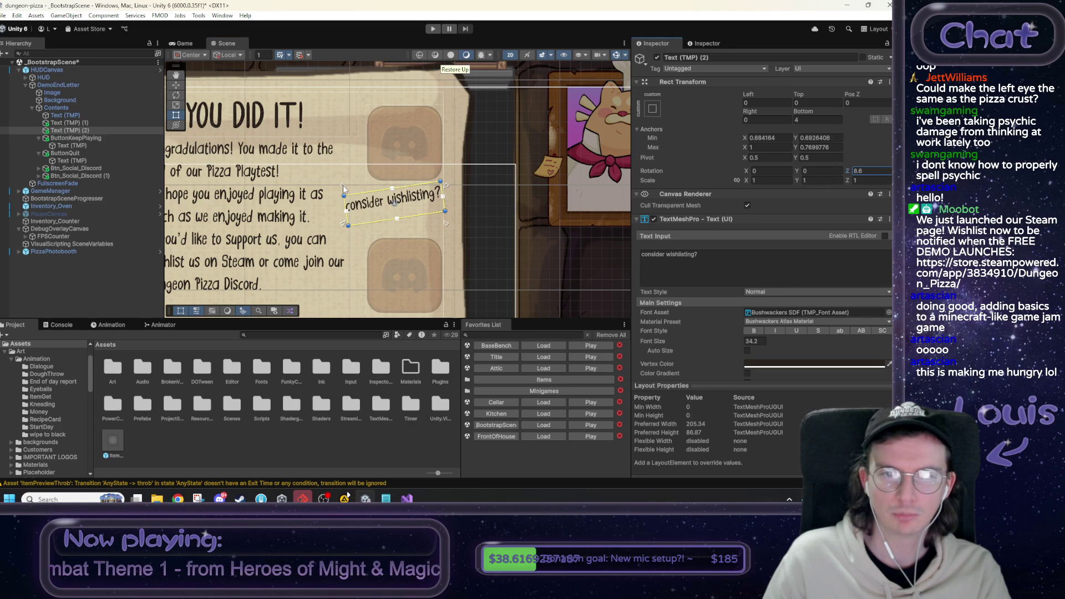
pyautogui.click(752, 331)
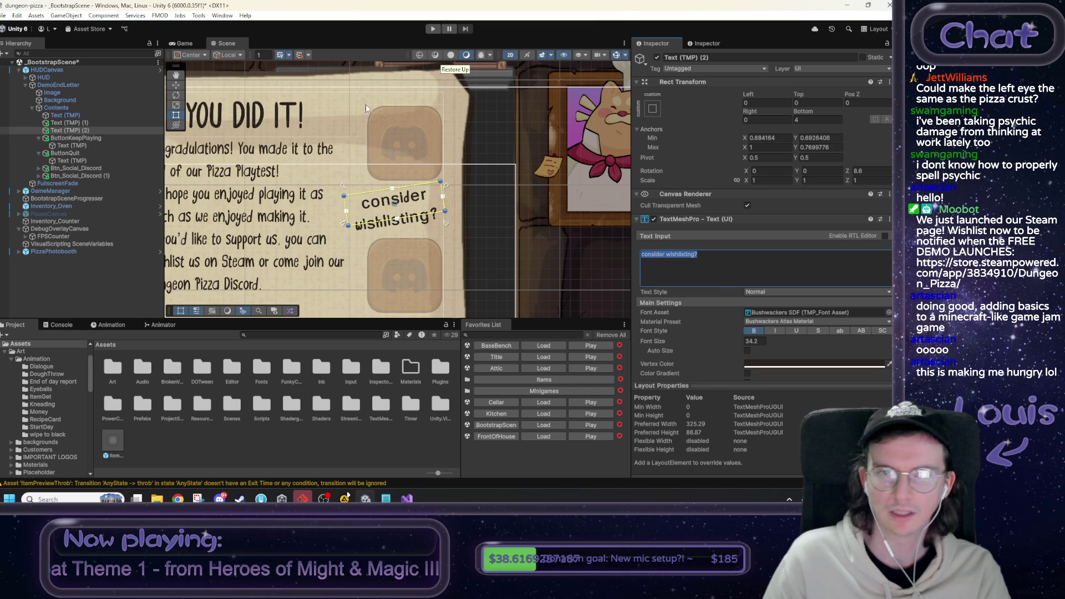
pyautogui.click(184, 43)
pyautogui.click(221, 44)
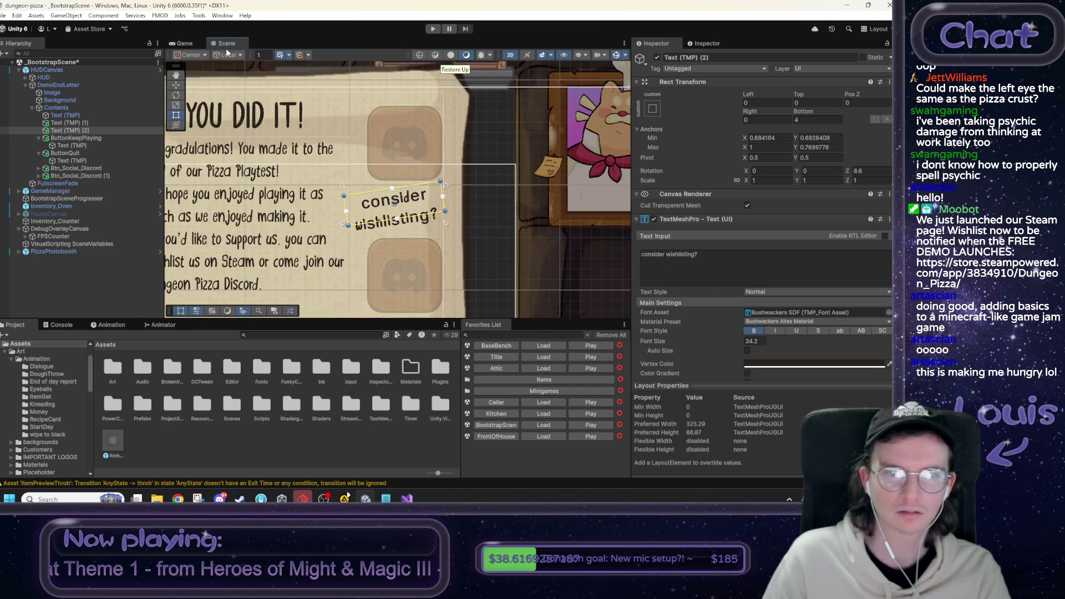
pyautogui.click(534, 259)
pyautogui.click(400, 204)
pyautogui.click(401, 204)
pyautogui.click(401, 204)
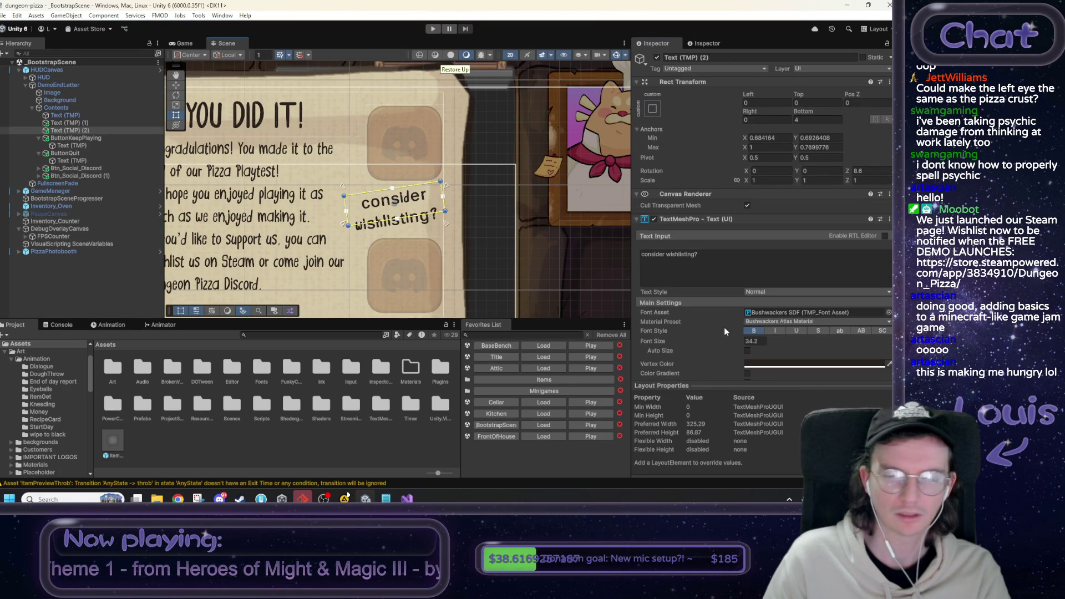
pyautogui.click(753, 330)
pyautogui.click(774, 331)
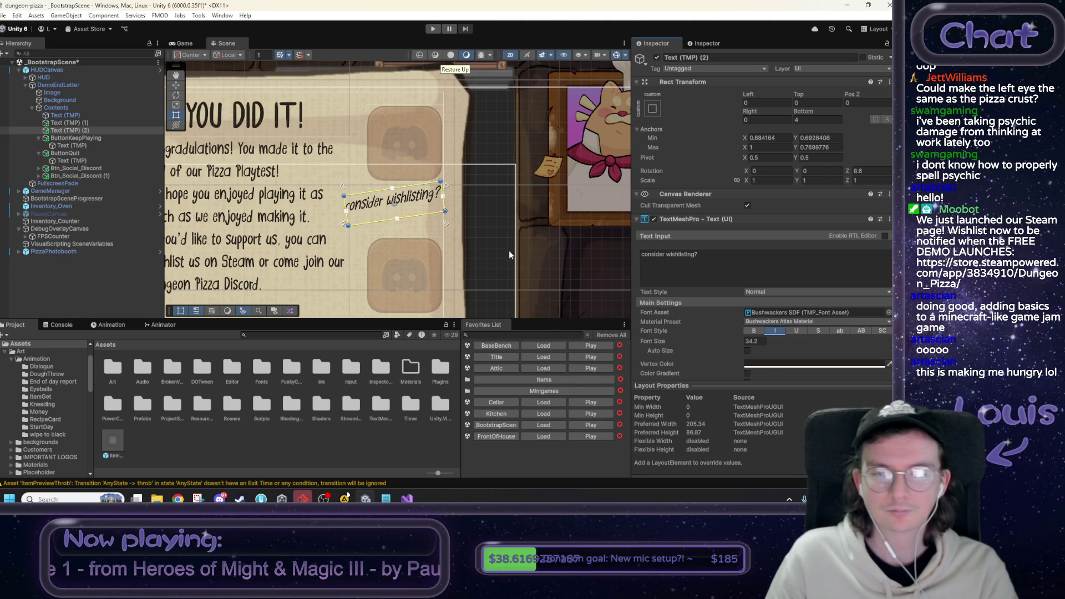
# Add a UI Image child under Text (TMP) (2) and move it up-left of the note.
pyautogui.rightClick(71, 129)
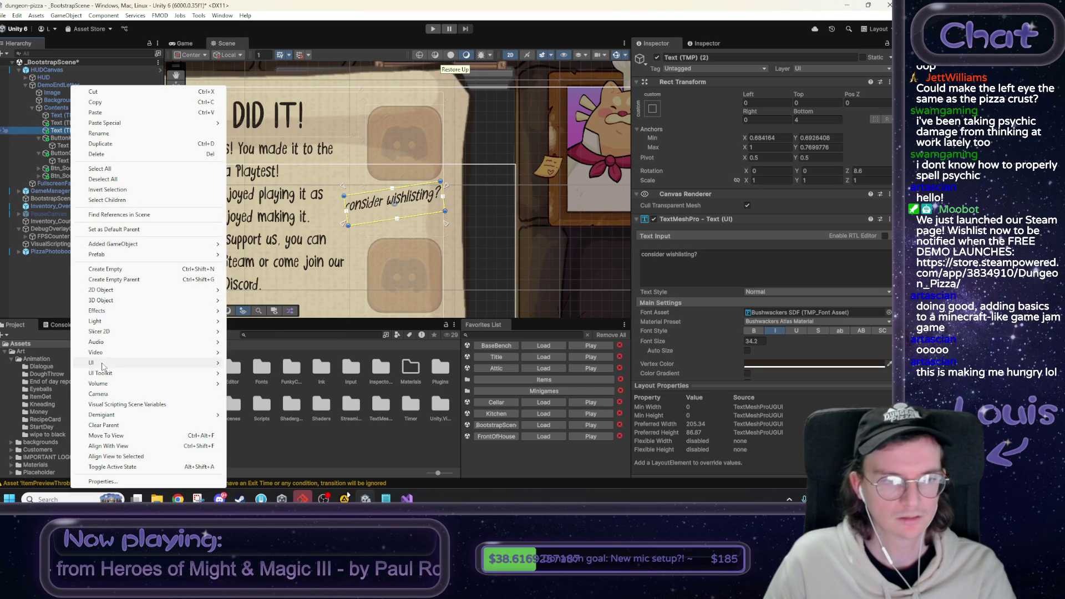
pyautogui.moveTo(133, 363)
pyautogui.click(258, 195)
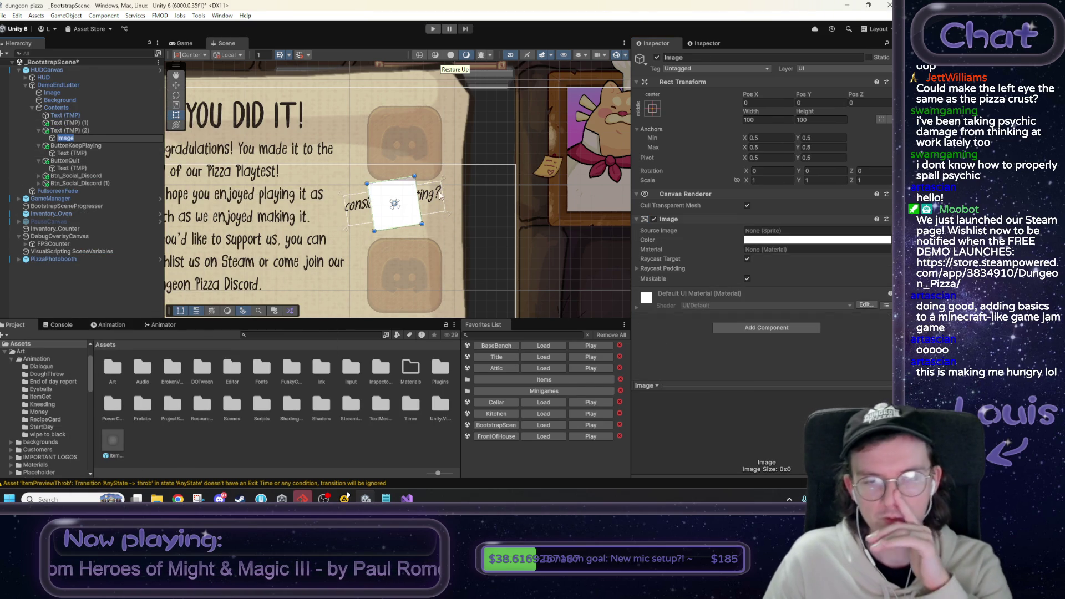
pyautogui.click(394, 205)
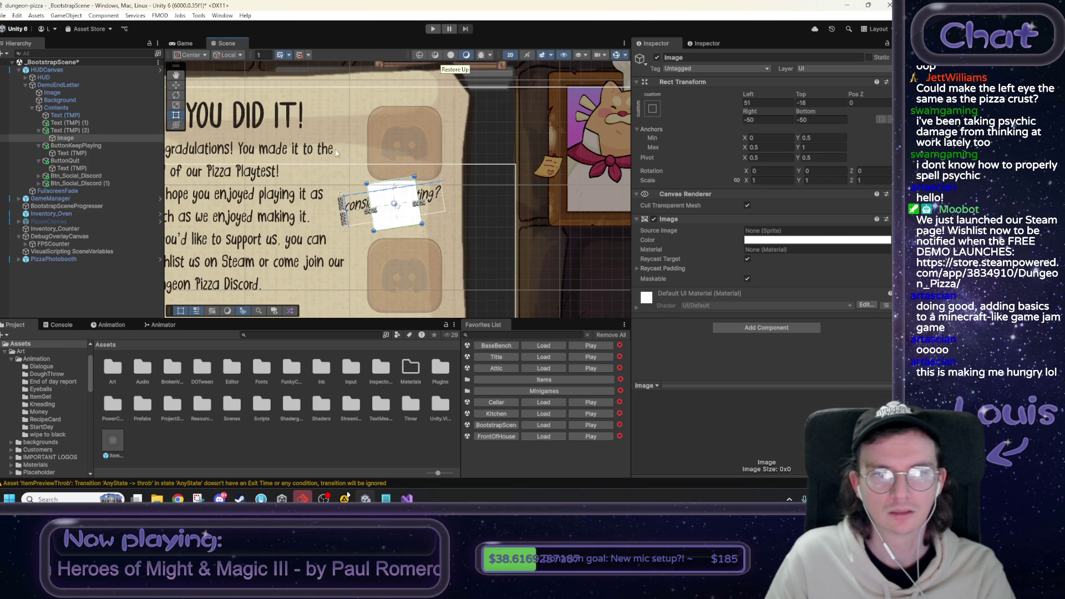
pyautogui.moveTo(398, 196)
pyautogui.mouseDown()
pyautogui.moveTo(374, 161)
pyautogui.moveTo(348, 161)
pyautogui.mouseUp()
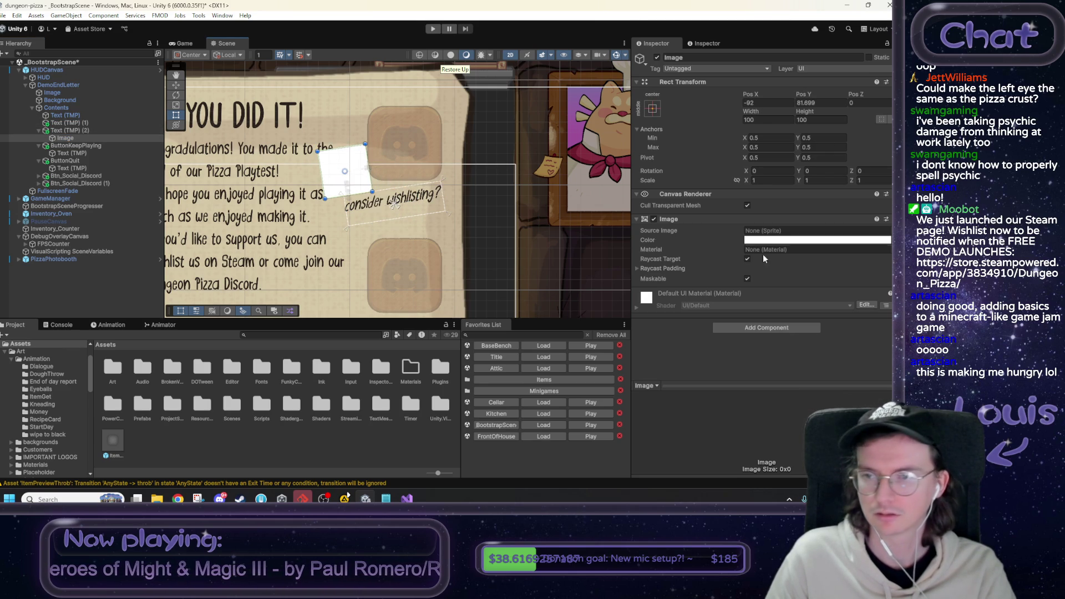
pyautogui.click(886, 231)
pyautogui.write('ow')
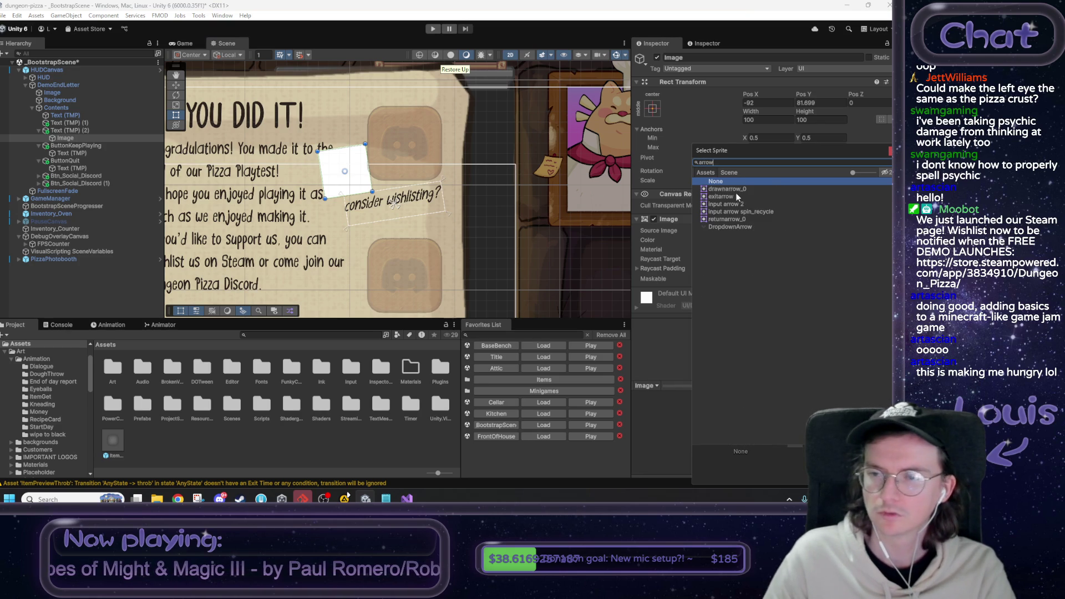
# Give the image the drawnarrow_0 sprite tinted dark grey.
pyautogui.click(734, 191)
pyautogui.doubleClick(734, 190)
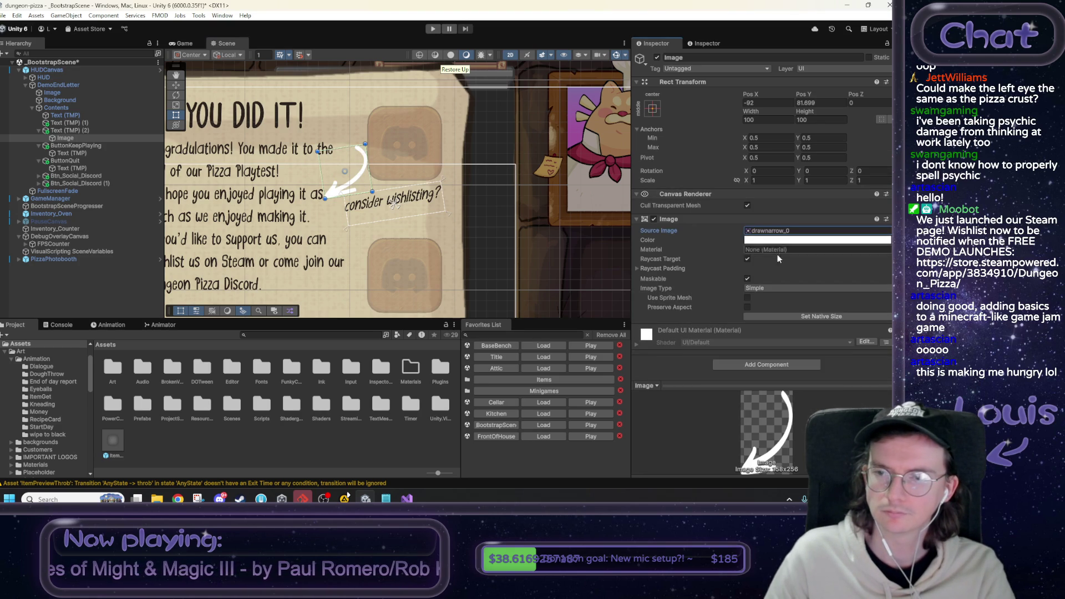
pyautogui.click(770, 241)
pyautogui.moveTo(821, 320); pyautogui.dragTo(737, 405)
pyautogui.moveTo(816, 330); pyautogui.dragTo(785, 336)
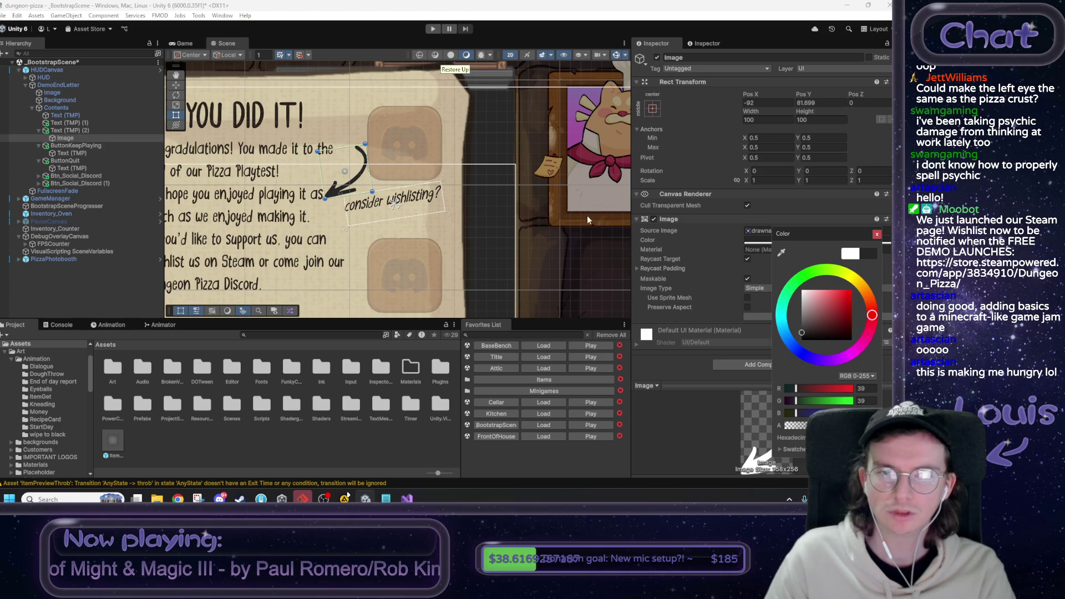
# Rotate the arrow to -178.42, resize it to 60.1 by 63.2, and place it beside the note.
pyautogui.click(867, 173)
pyautogui.write('0.5')
pyautogui.moveTo(867, 172)
pyautogui.mouseDown()
pyautogui.moveTo(191, 72)
pyautogui.moveTo(752, 68)
pyautogui.mouseUp()
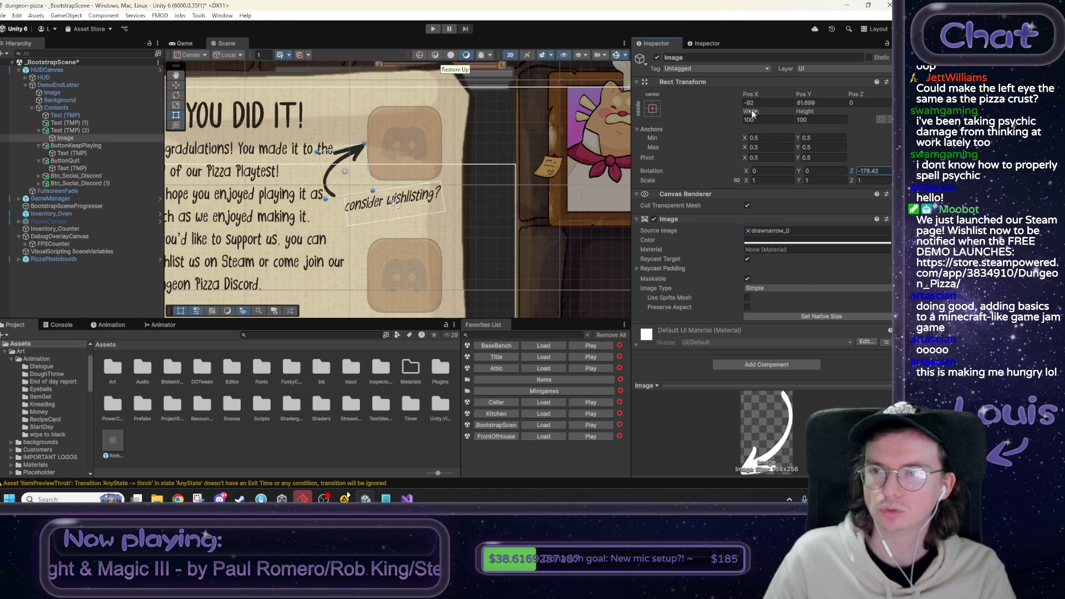
pyautogui.moveTo(753, 114); pyautogui.dragTo(311, 119)
pyautogui.moveTo(811, 115); pyautogui.dragTo(757, 114)
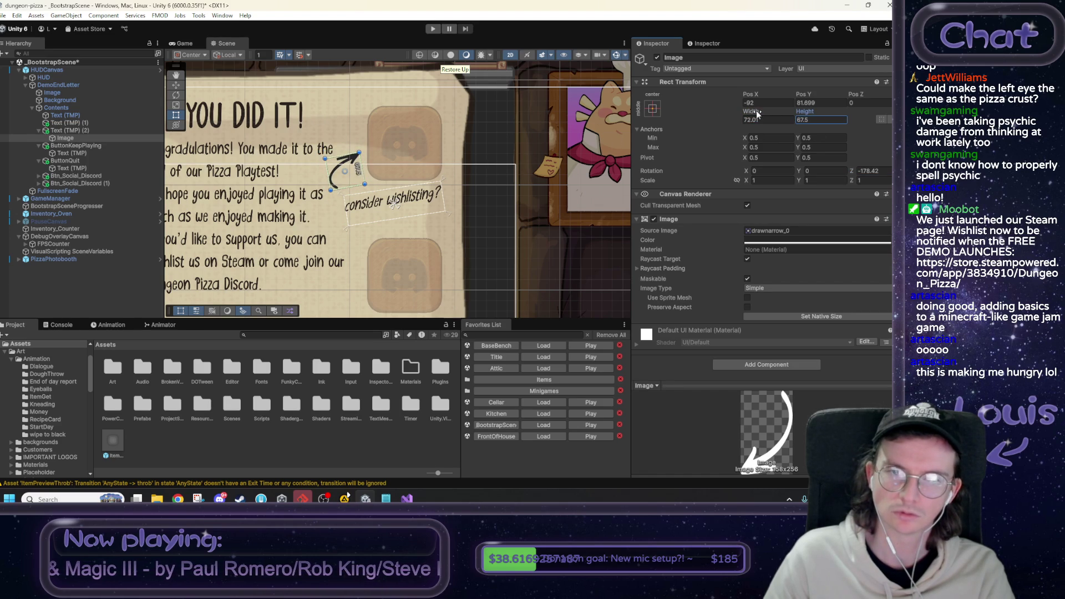
pyautogui.moveTo(341, 182); pyautogui.dragTo(344, 195)
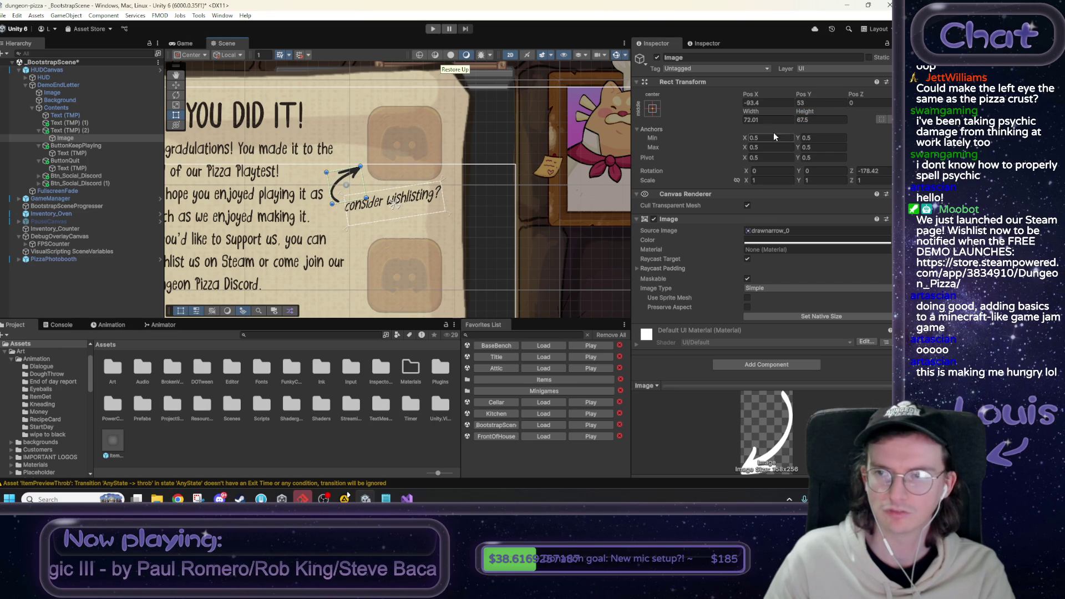
pyautogui.moveTo(749, 113); pyautogui.dragTo(798, 115)
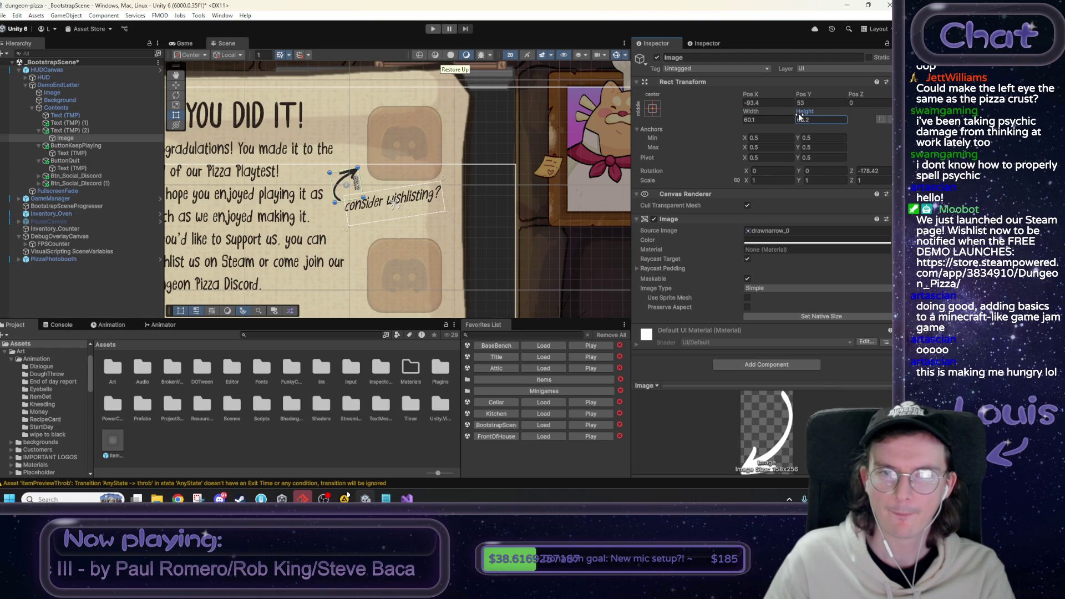
pyautogui.moveTo(466, 225); pyautogui.dragTo(486, 223)
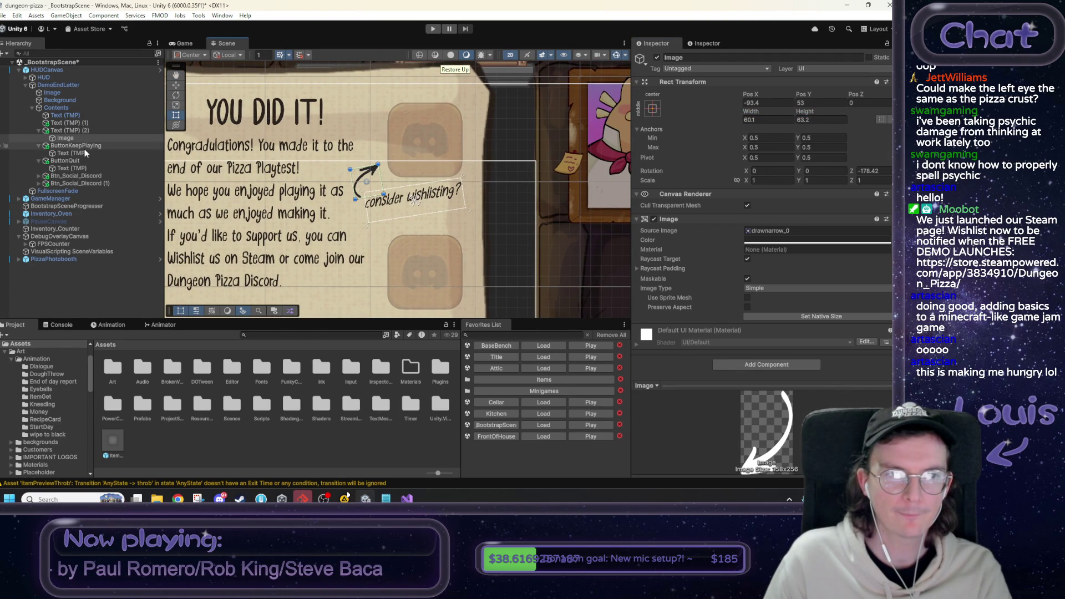
# Shrink the 'consider wishlisting?' note to font size 27.4 and nudge its box right.
pyautogui.click(77, 123)
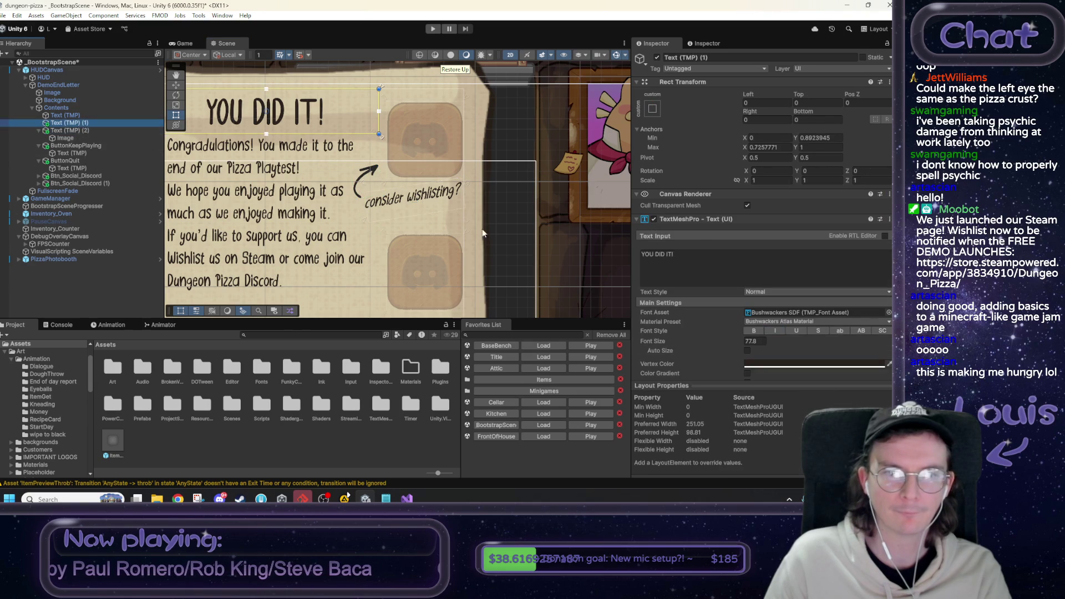
pyautogui.click(85, 130)
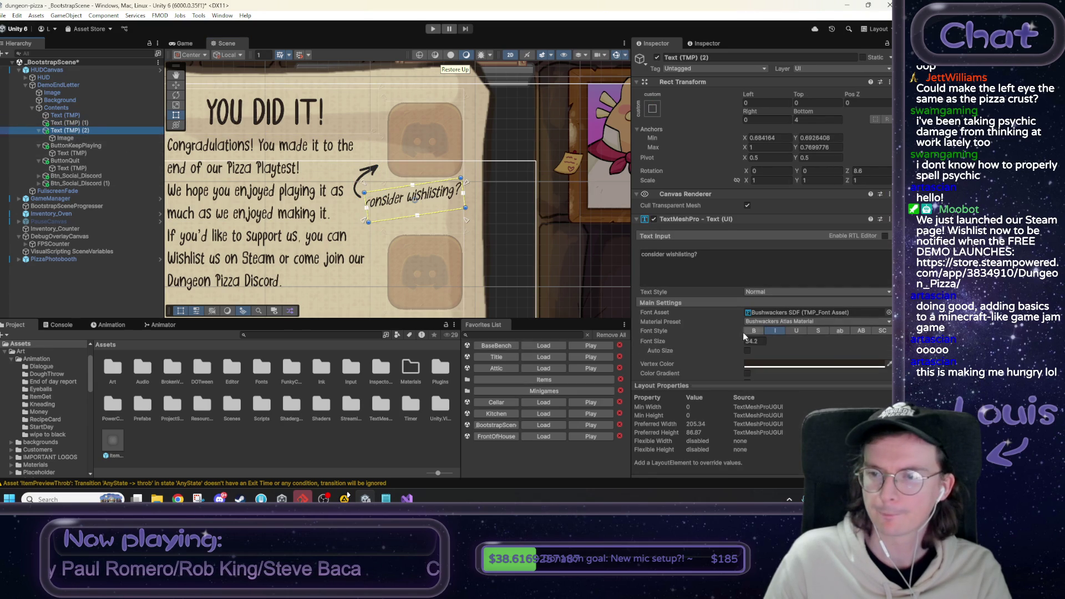
pyautogui.moveTo(703, 341); pyautogui.dragTo(704, 339)
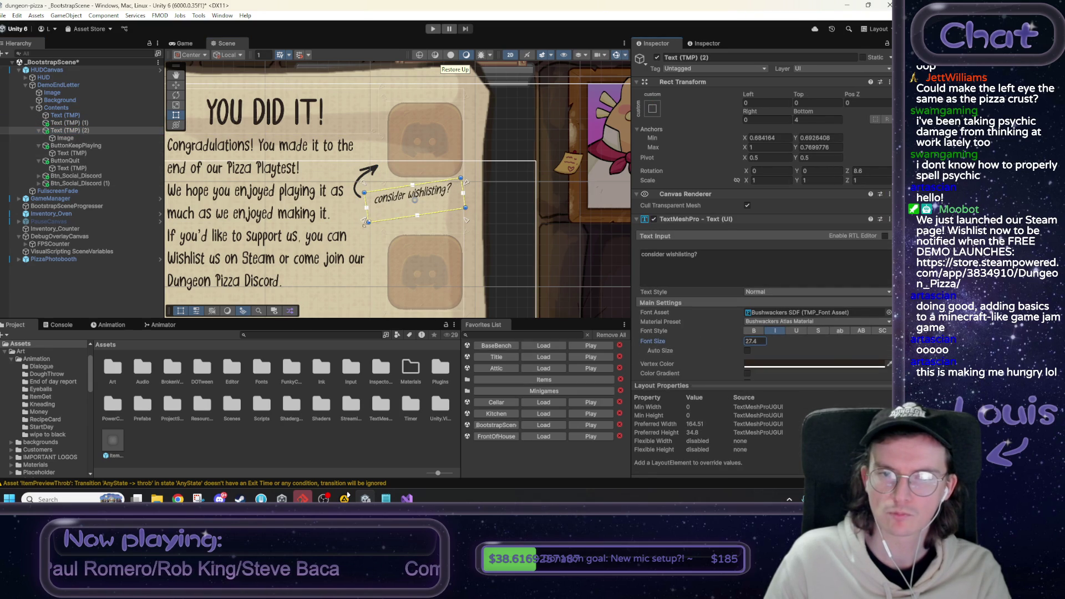
pyautogui.moveTo(365, 223); pyautogui.dragTo(373, 223)
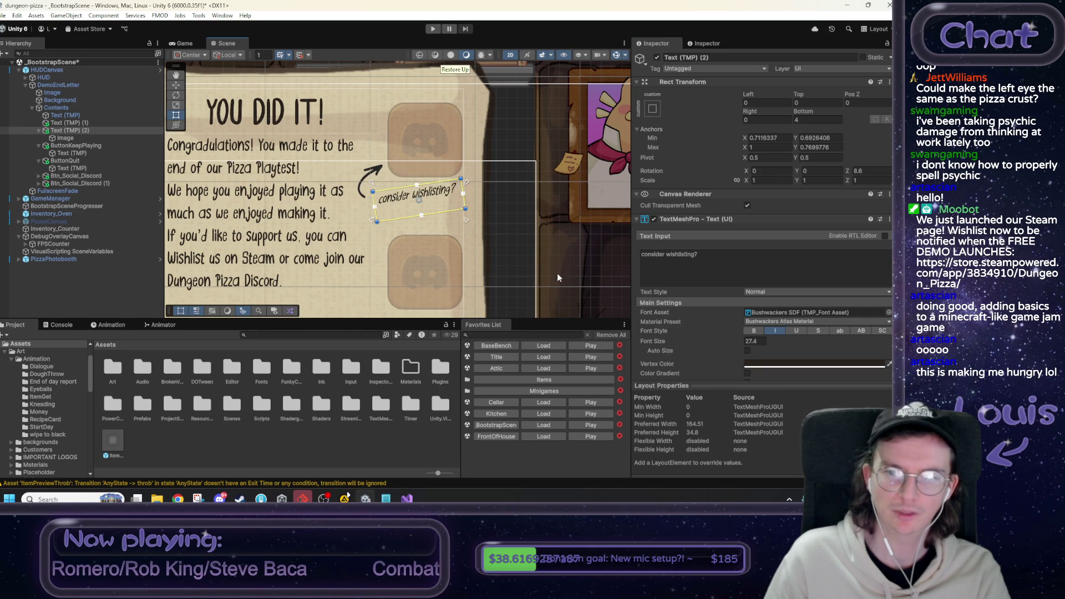
# Preview the end letter in a maximized Game view, then restore the full editor layout.
pyautogui.click(191, 43)
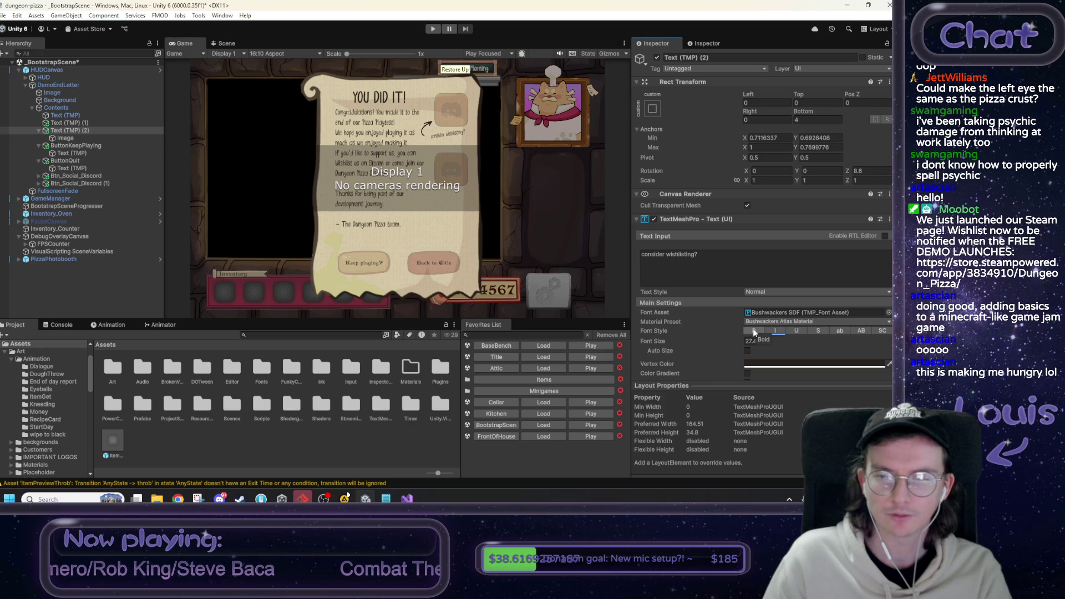
pyautogui.rightClick(185, 43)
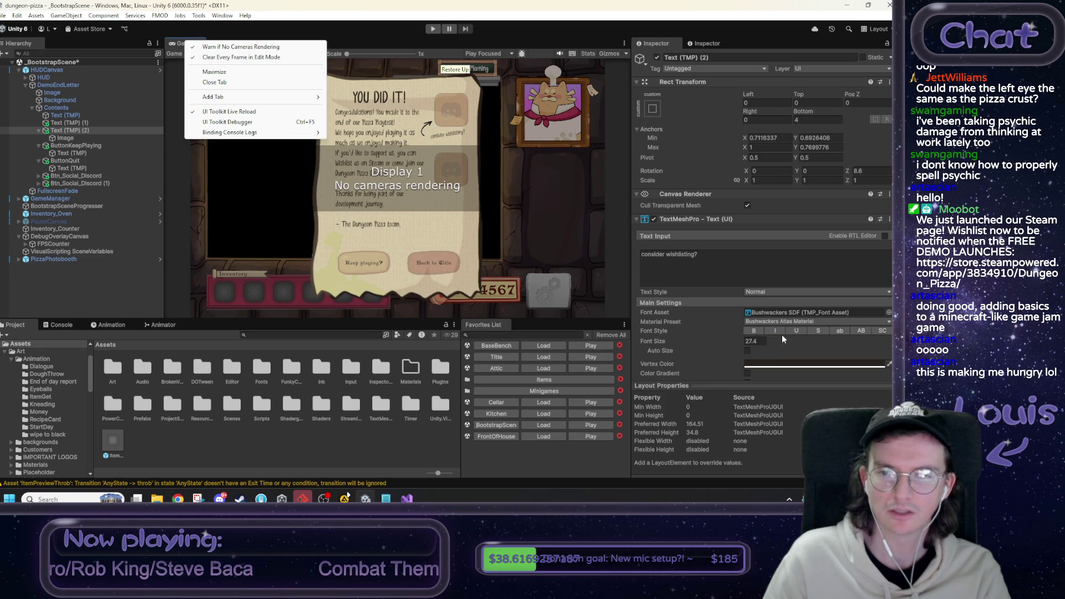
pyautogui.press('Escape')
pyautogui.rightClick(188, 44)
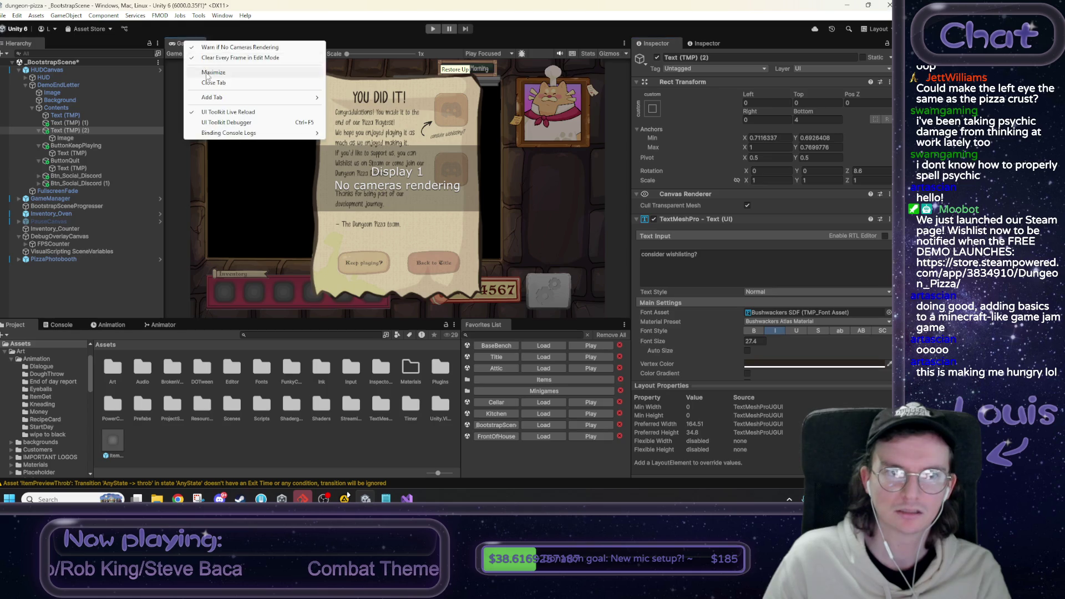
pyautogui.click(211, 68)
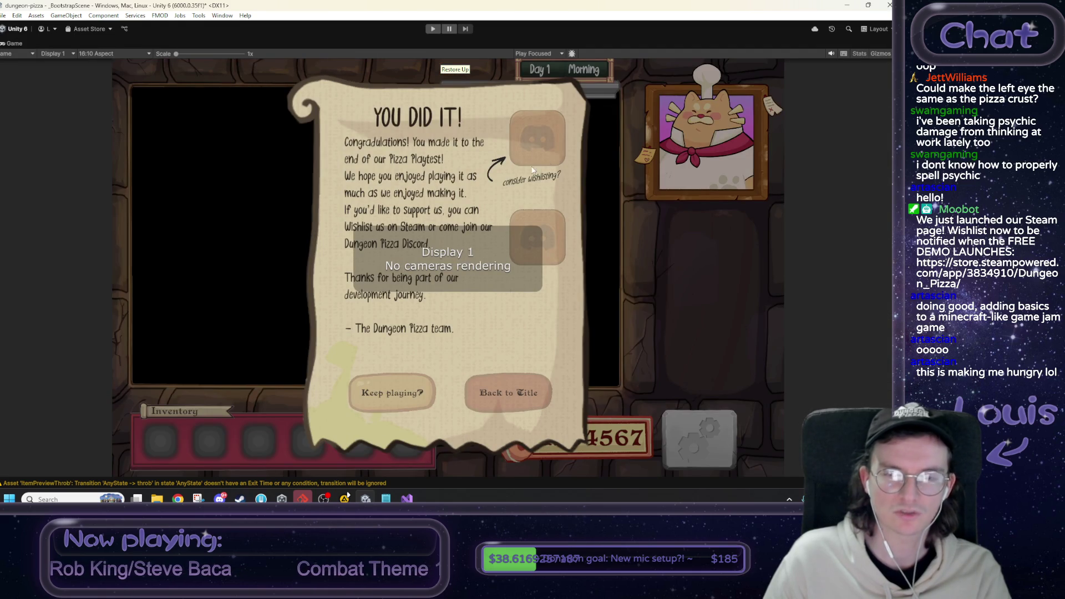
pyautogui.rightClick(16, 47)
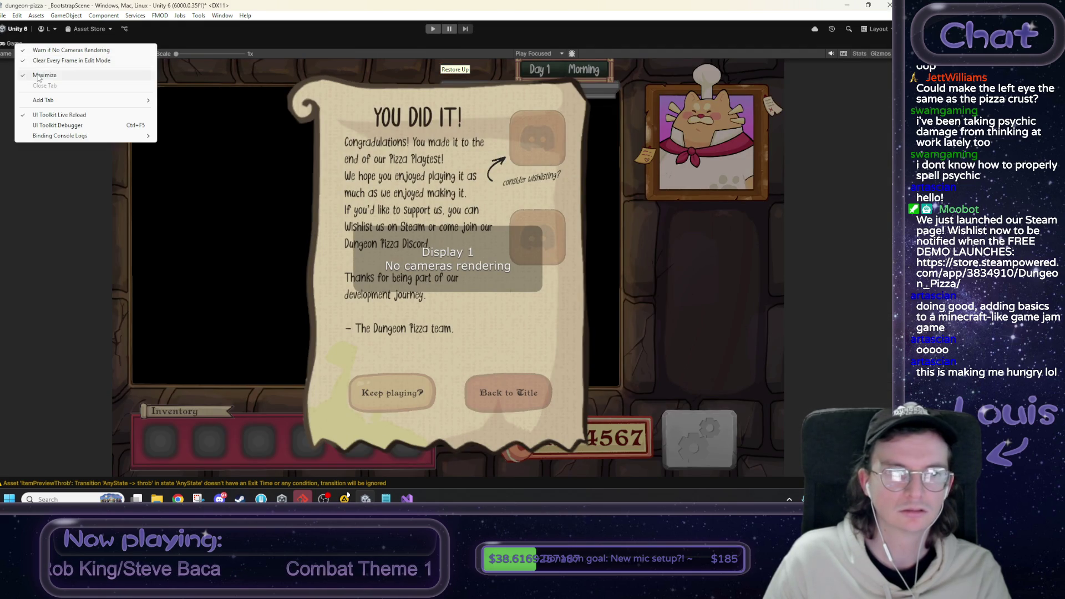
pyautogui.click(73, 75)
# Lower the arrow image's alpha so it is partly transparent, and check it in the maximized Game view.
pyautogui.click(65, 138)
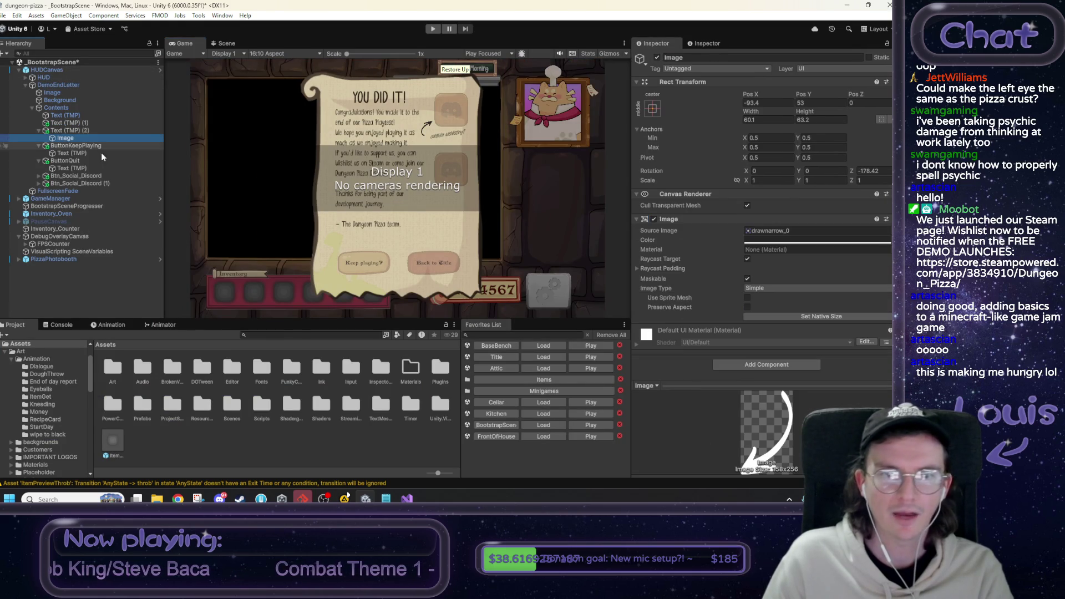
pyautogui.click(787, 239)
pyautogui.moveTo(867, 423); pyautogui.dragTo(811, 424)
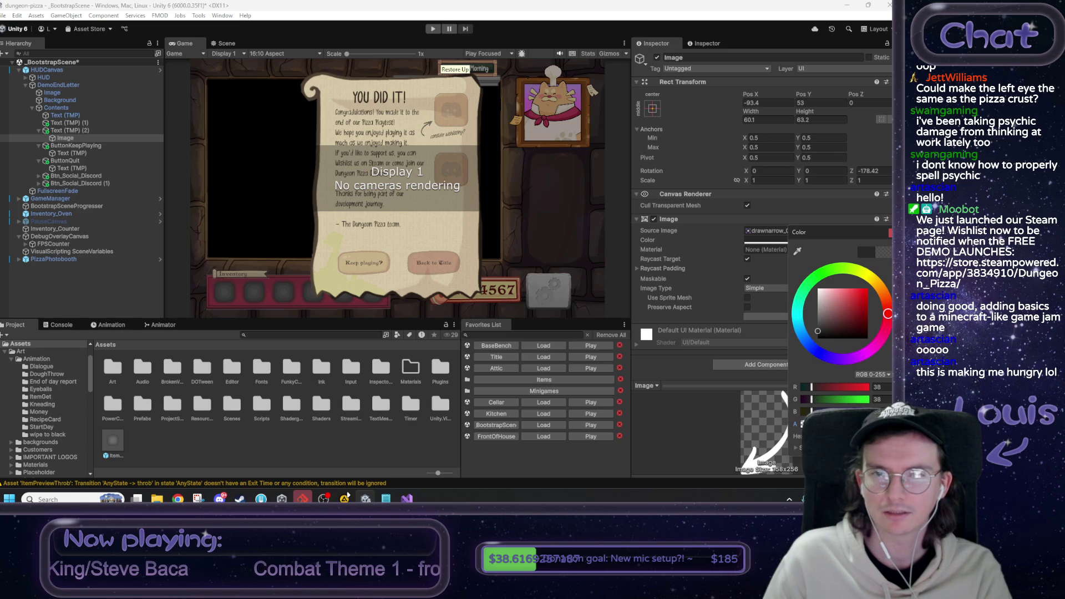
pyautogui.click(693, 422)
pyautogui.rightClick(184, 44)
pyautogui.click(205, 75)
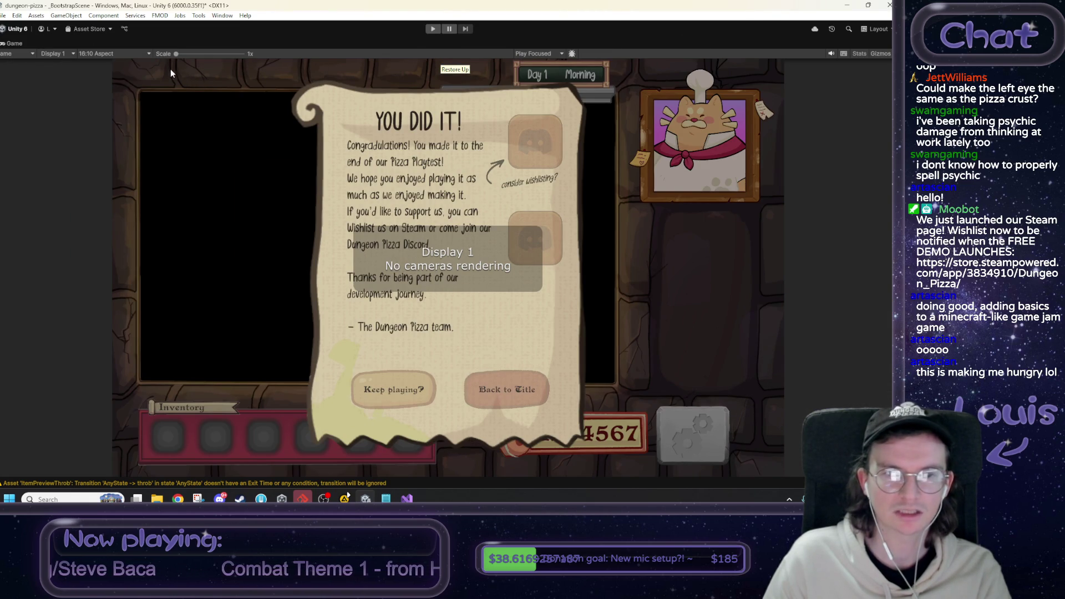
pyautogui.rightClick(15, 46)
pyautogui.click(83, 75)
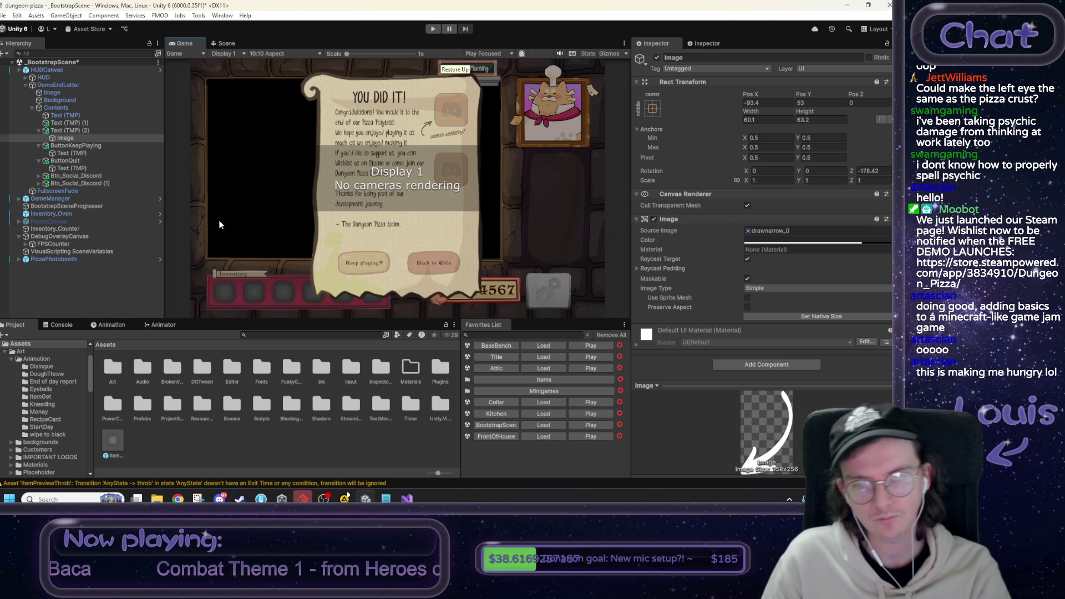
pyautogui.click(72, 131)
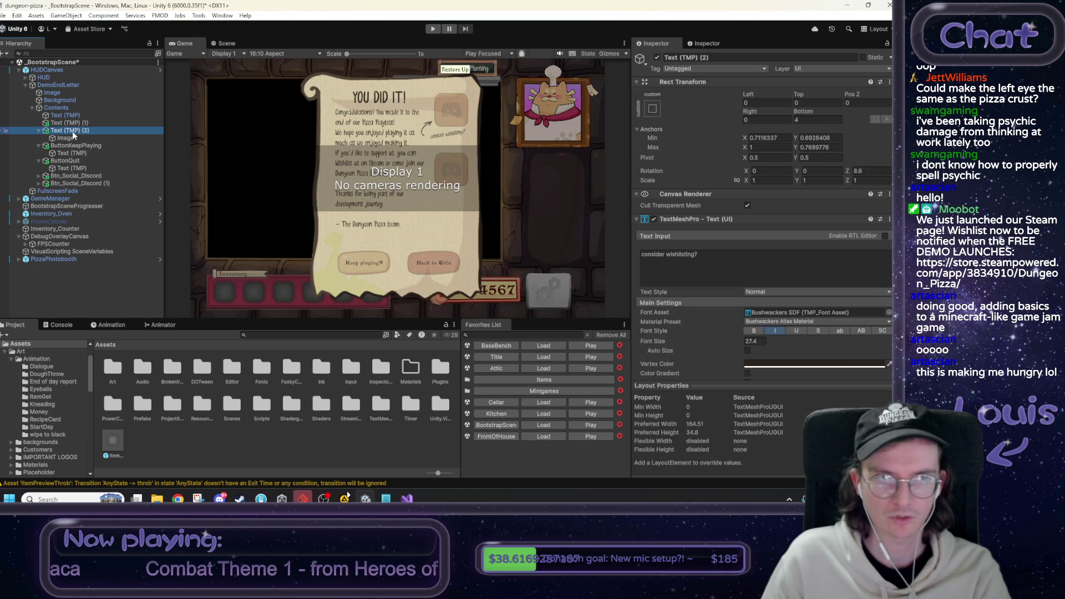
# Duplicate the note with its arrow, set Rotation Z to 0, and move it below the lower button.
pyautogui.hotkey('ctrl', 'd')
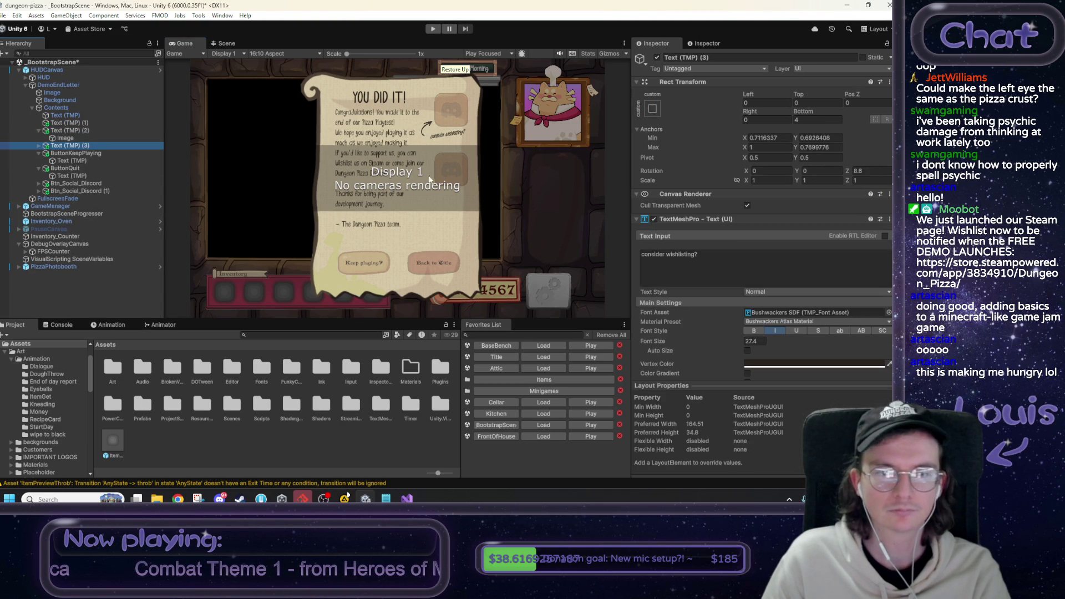
pyautogui.click(225, 43)
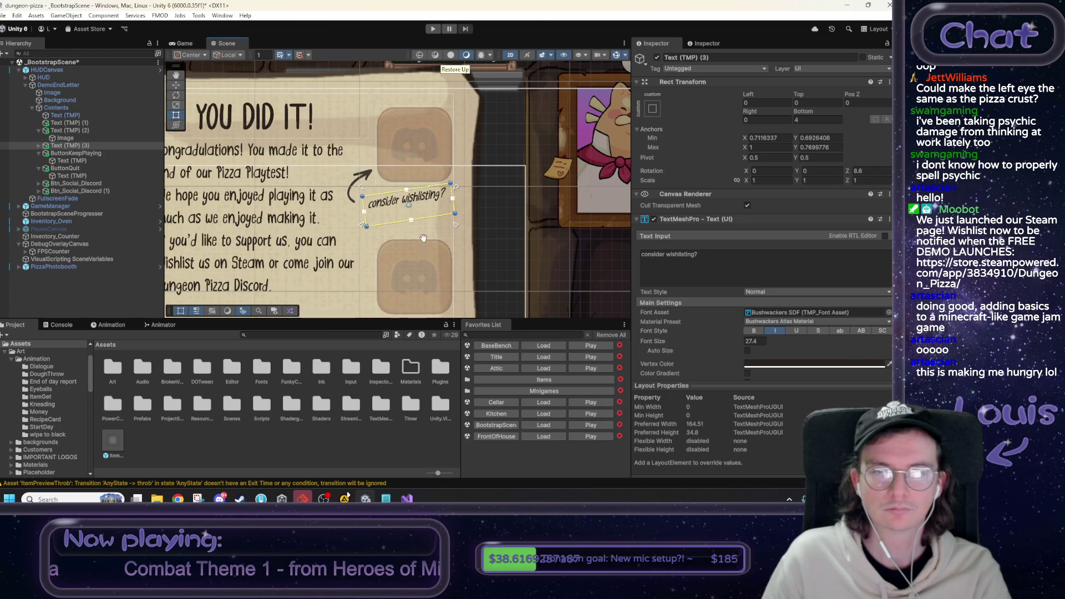
pyautogui.moveTo(423, 238); pyautogui.dragTo(427, 161)
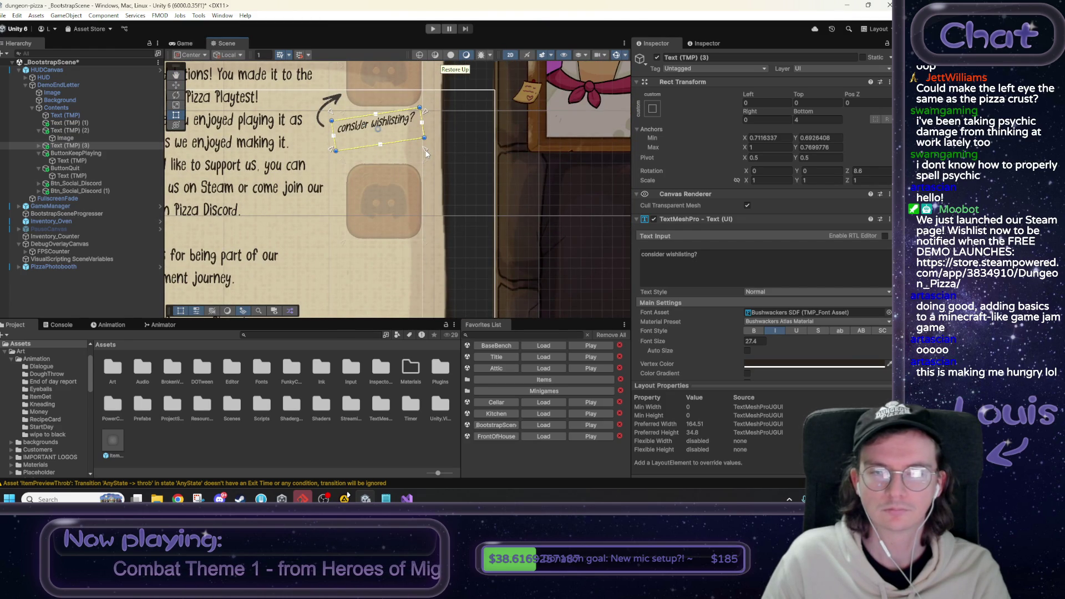
pyautogui.click(884, 171)
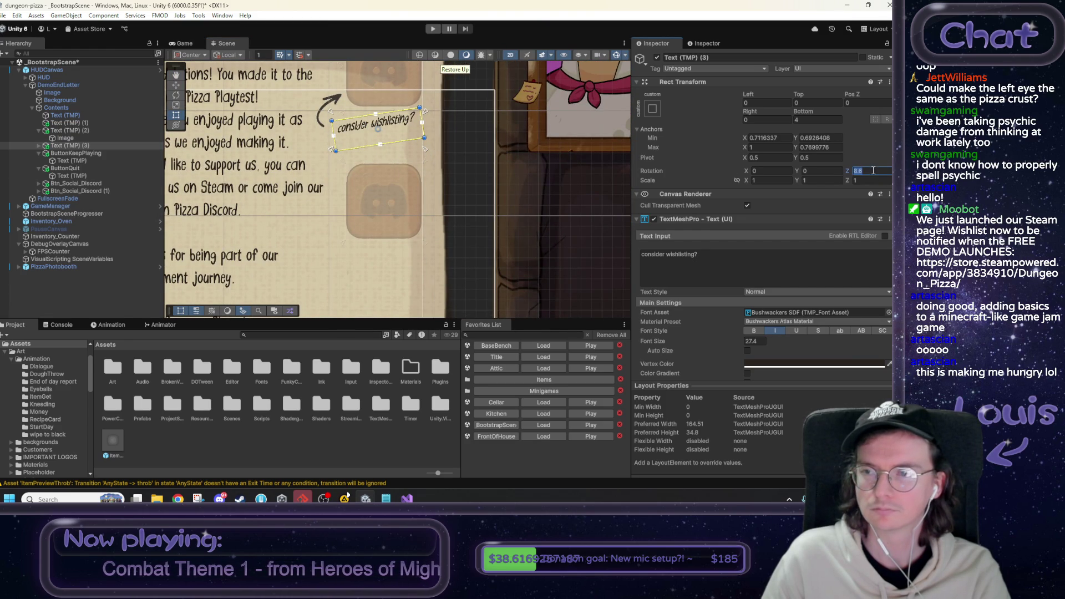
pyautogui.write('0')
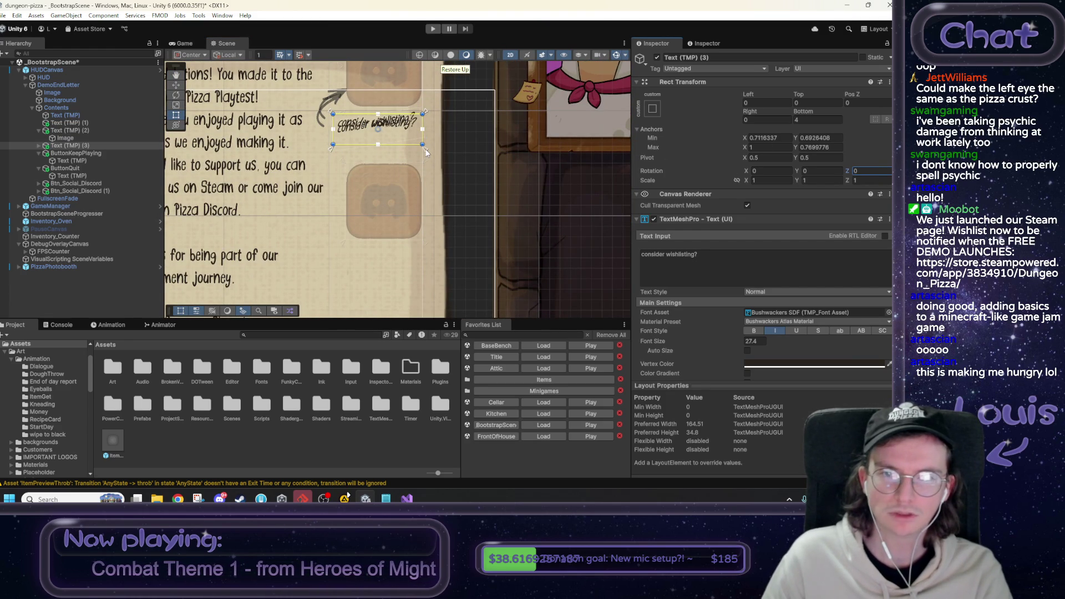
pyautogui.moveTo(425, 154); pyautogui.dragTo(425, 274)
pyautogui.moveTo(428, 115); pyautogui.dragTo(429, 118)
pyautogui.moveTo(451, 222); pyautogui.dragTo(453, 241)
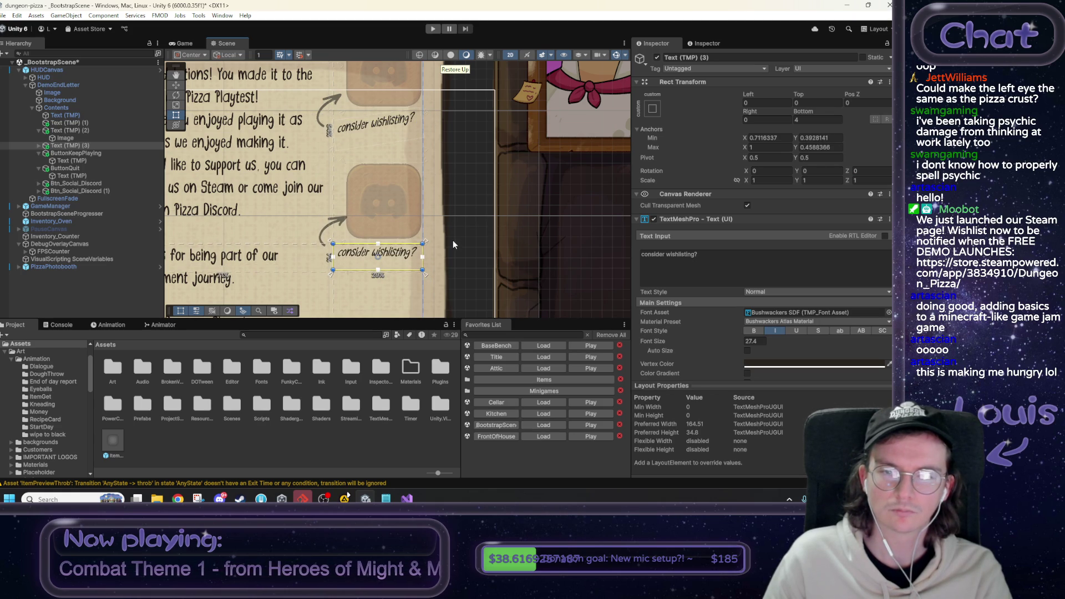
pyautogui.moveTo(426, 276); pyautogui.dragTo(427, 267)
# Change the duplicate's text to 'we want your feedback!' and widen it to fit one line.
pyautogui.click(693, 261)
pyautogui.write('we need ')
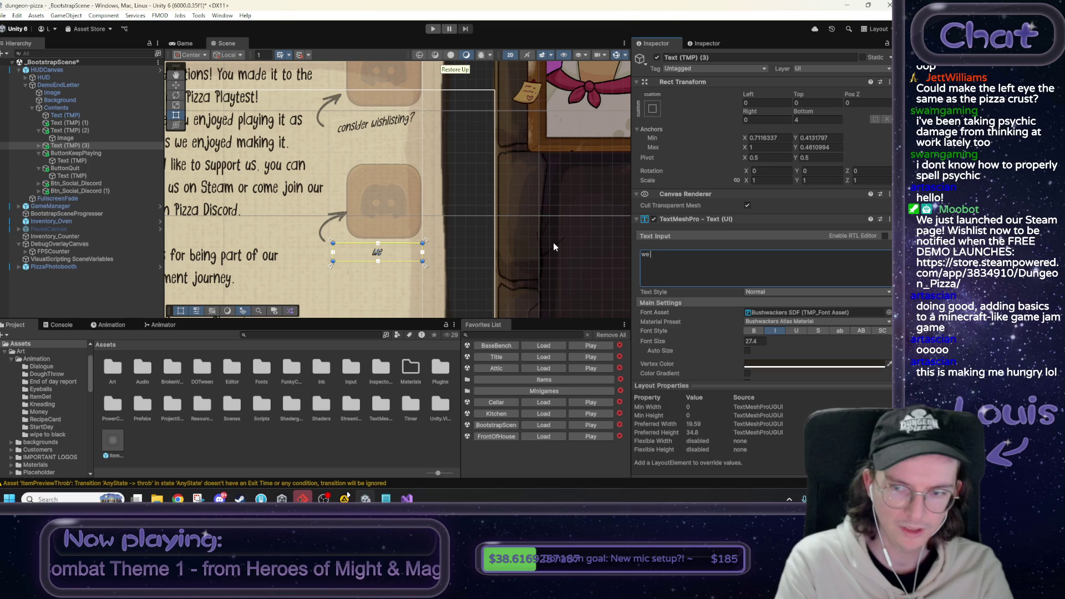
pyautogui.write('your')
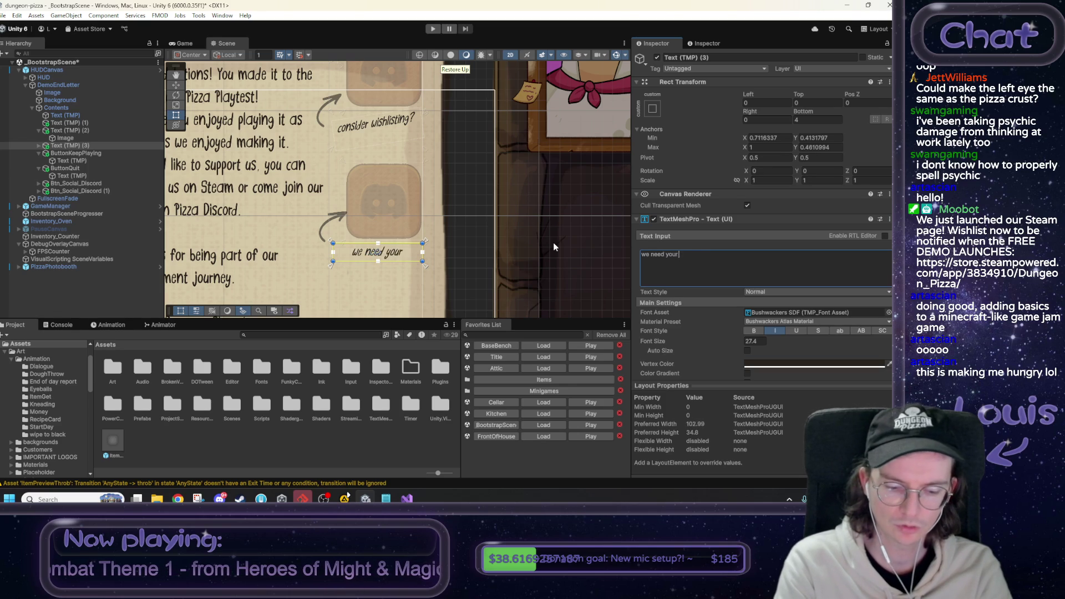
pyautogui.write(' feedback!')
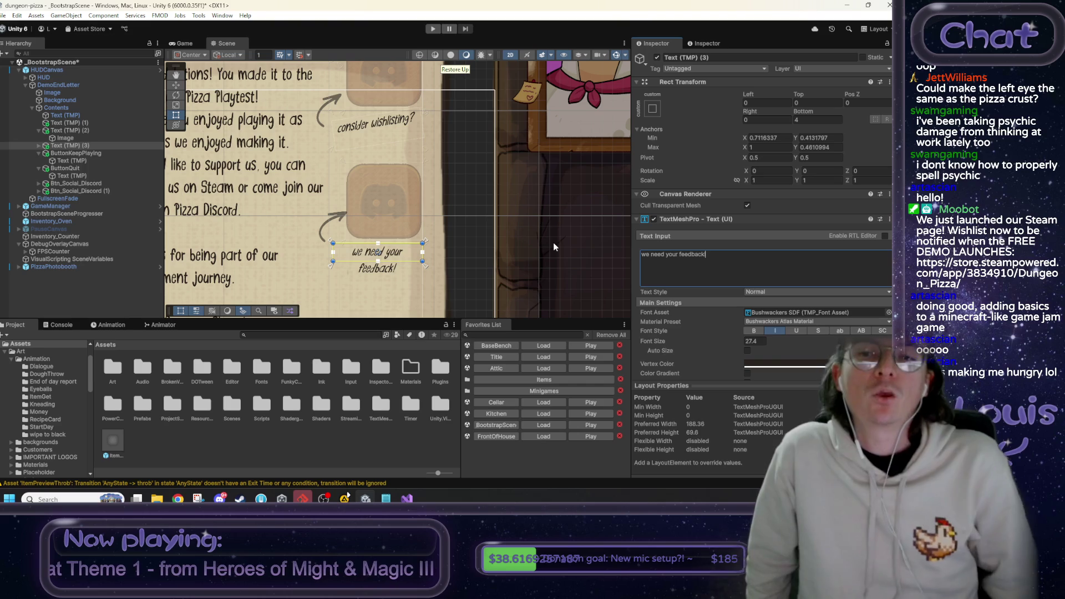
pyautogui.doubleClick(656, 254)
pyautogui.write('want')
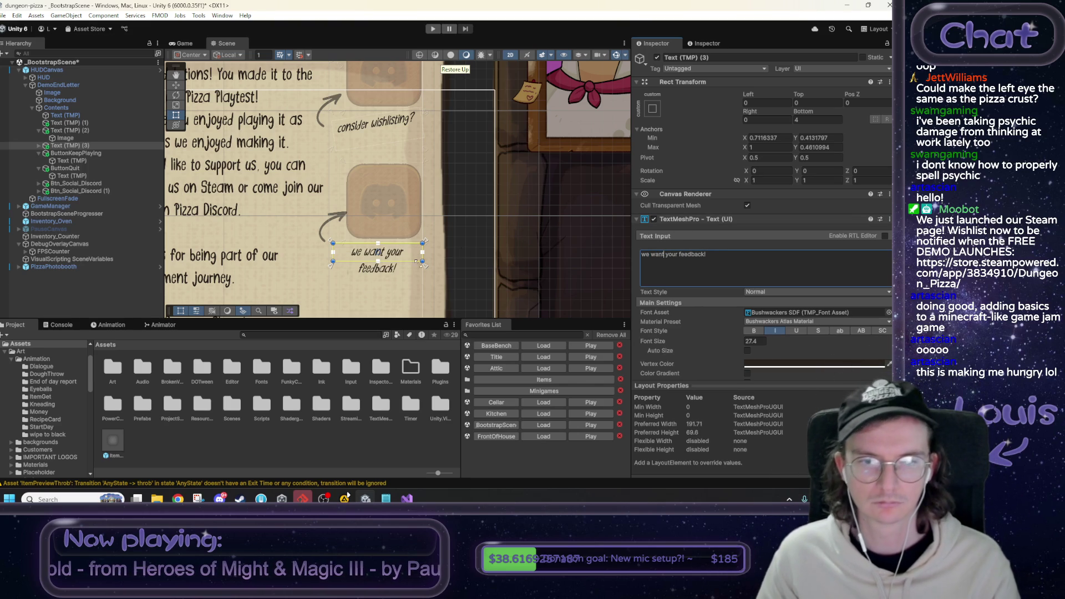
pyautogui.moveTo(332, 270); pyautogui.dragTo(326, 271)
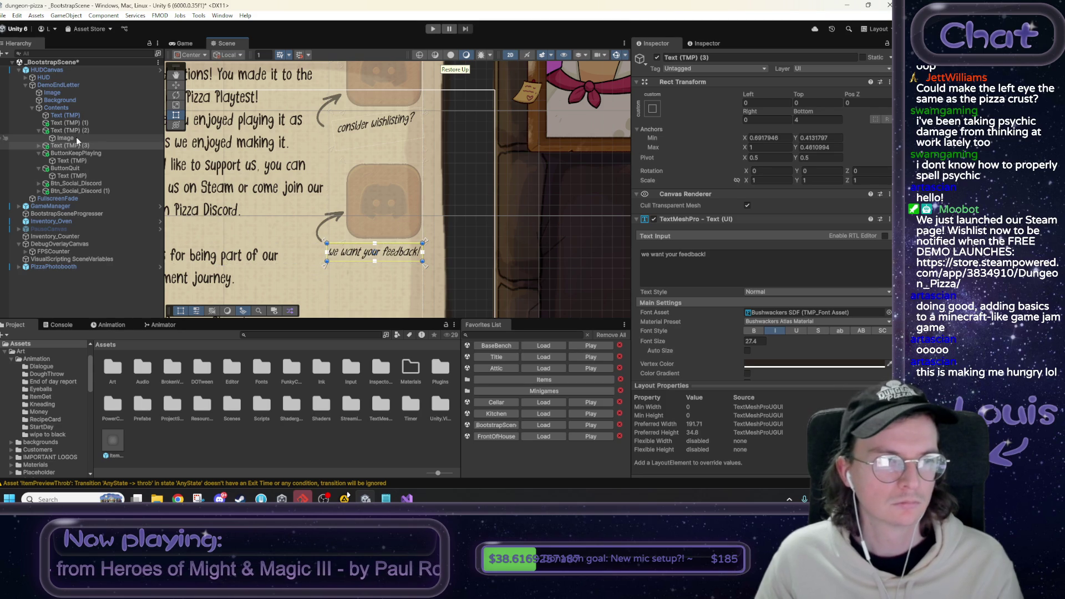
pyautogui.click(39, 145)
# Mirror the feedback arrow with X scale -1, rotate it to 190, and place it beside the note.
pyautogui.click(64, 153)
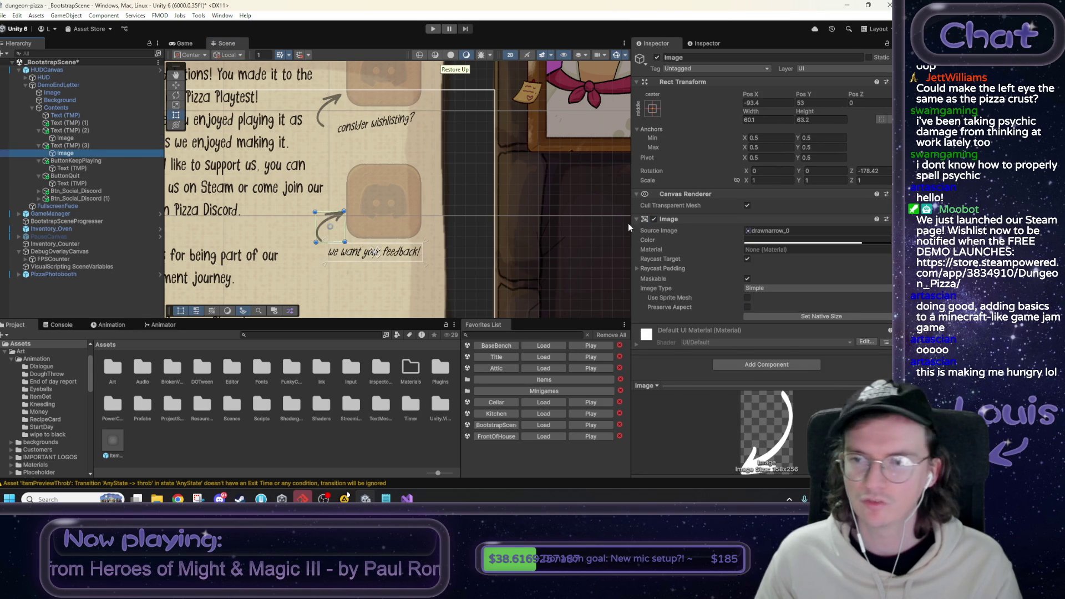
pyautogui.click(878, 171)
pyautogui.write('0')
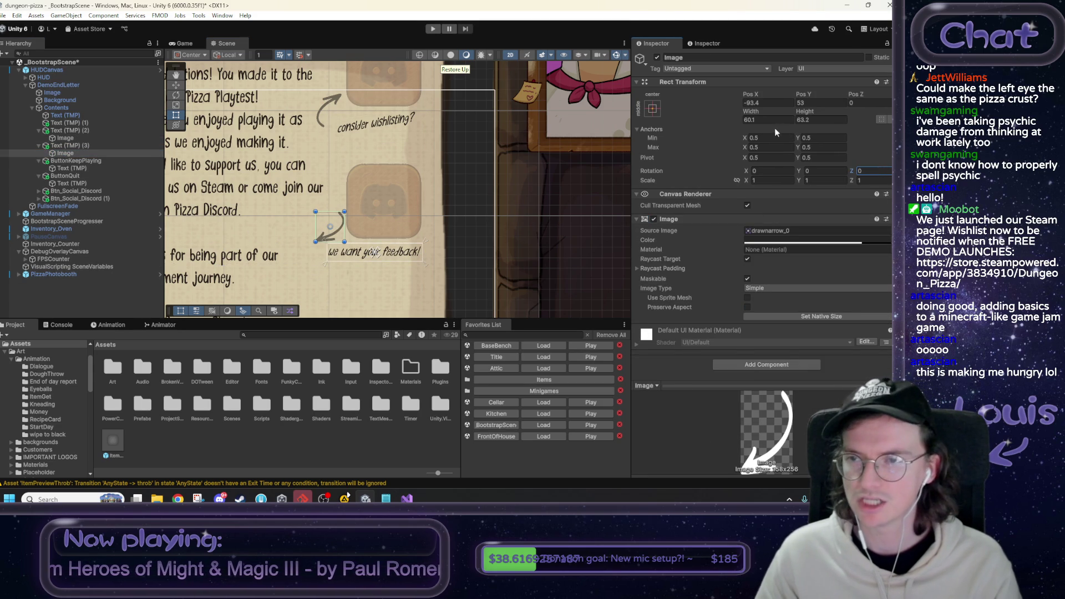
pyautogui.click(779, 180)
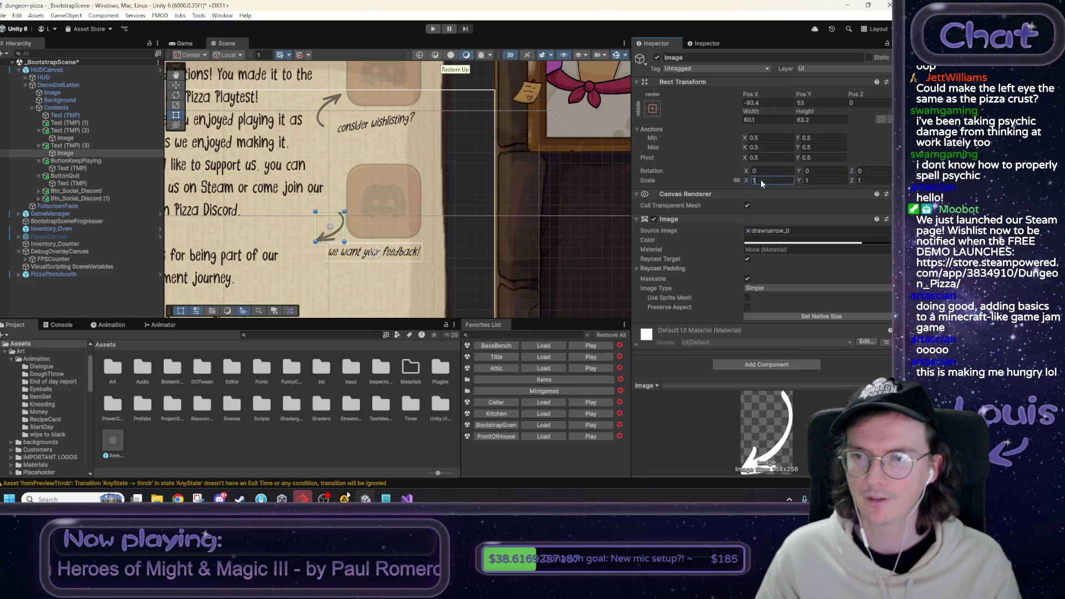
pyautogui.write('-1')
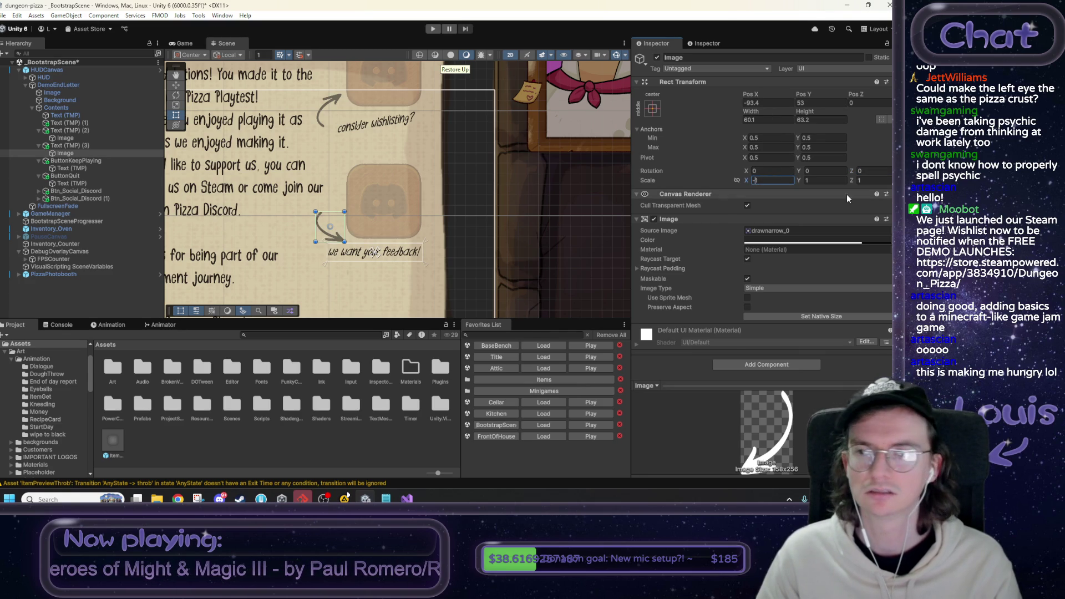
pyautogui.click(867, 170)
pyautogui.write('190')
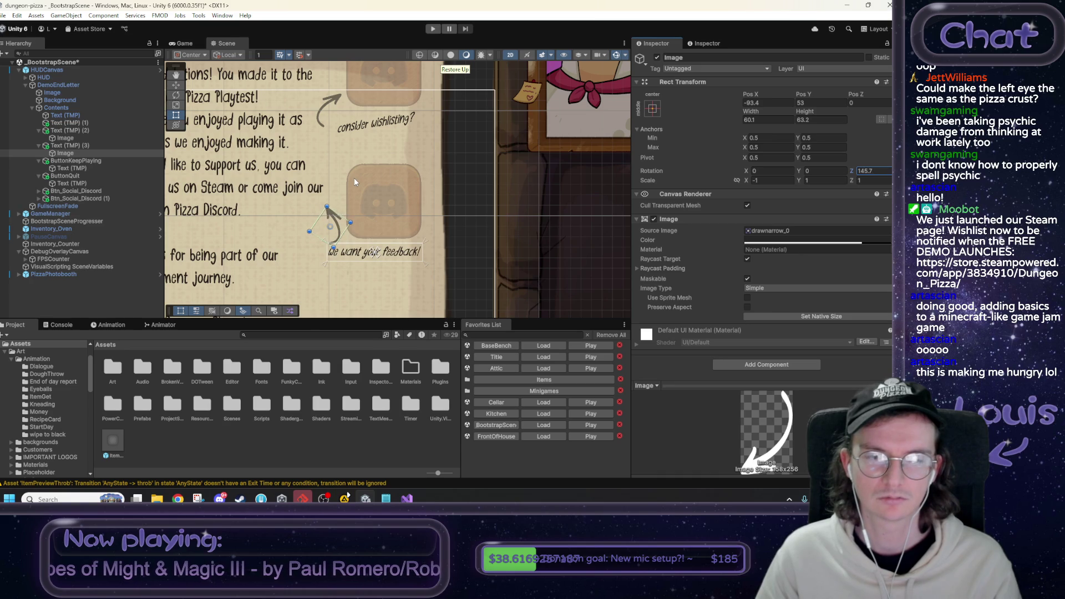
pyautogui.moveTo(333, 228)
pyautogui.mouseDown()
pyautogui.moveTo(440, 238)
pyautogui.moveTo(436, 250)
pyautogui.mouseUp()
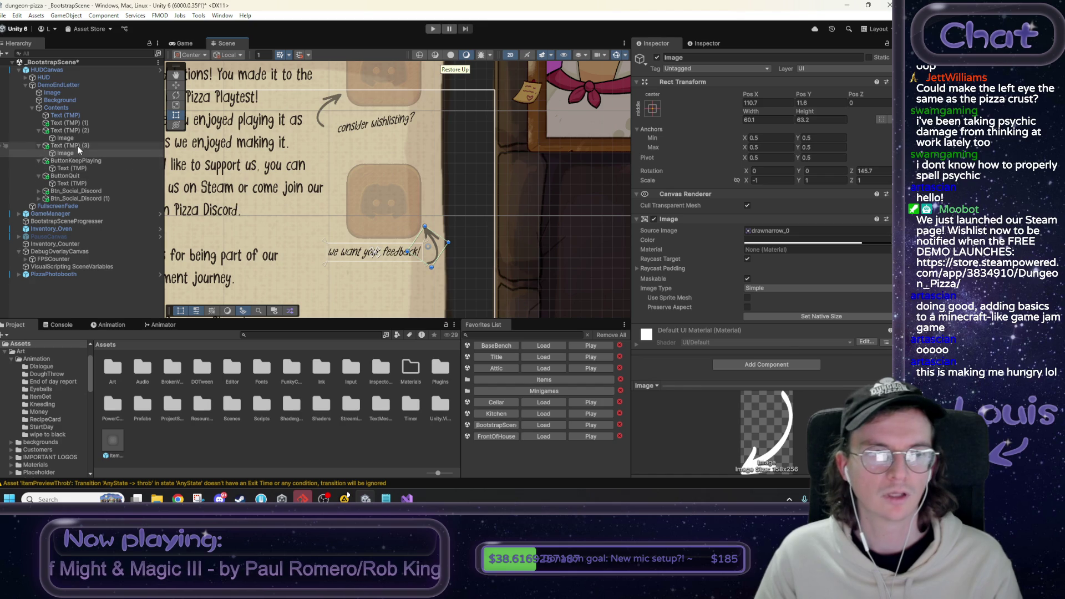
# Tilt the feedback text further, then rotate the arrow to about 161.89 and shrink it to roughly 52×54.
pyautogui.click(78, 146)
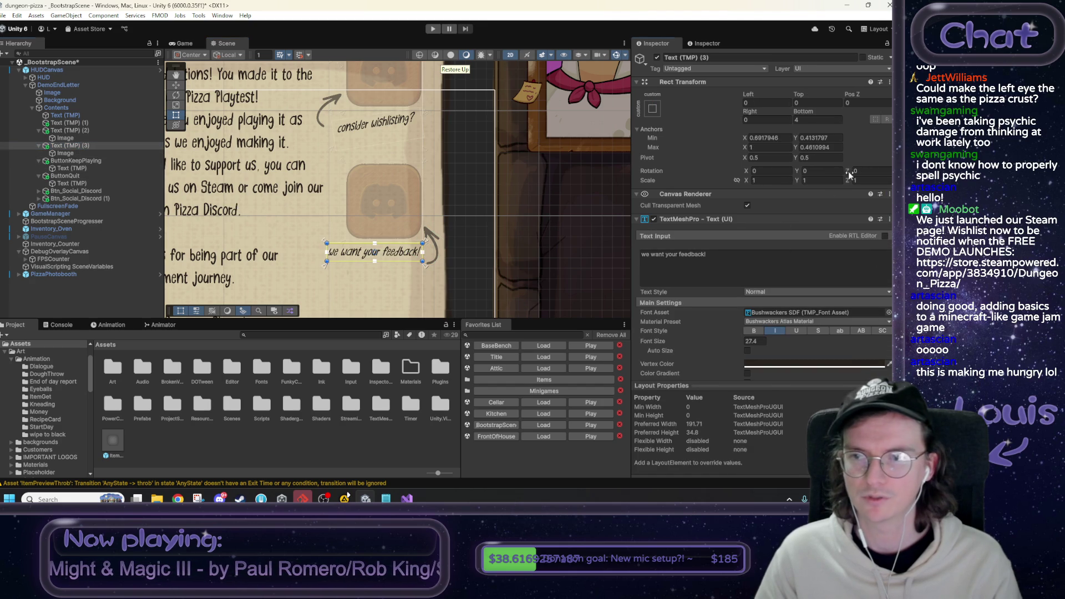
pyautogui.moveTo(822, 172); pyautogui.dragTo(657, 171)
pyautogui.click(65, 153)
pyautogui.moveTo(436, 264); pyautogui.dragTo(431, 250)
pyautogui.moveTo(853, 172); pyautogui.dragTo(874, 173)
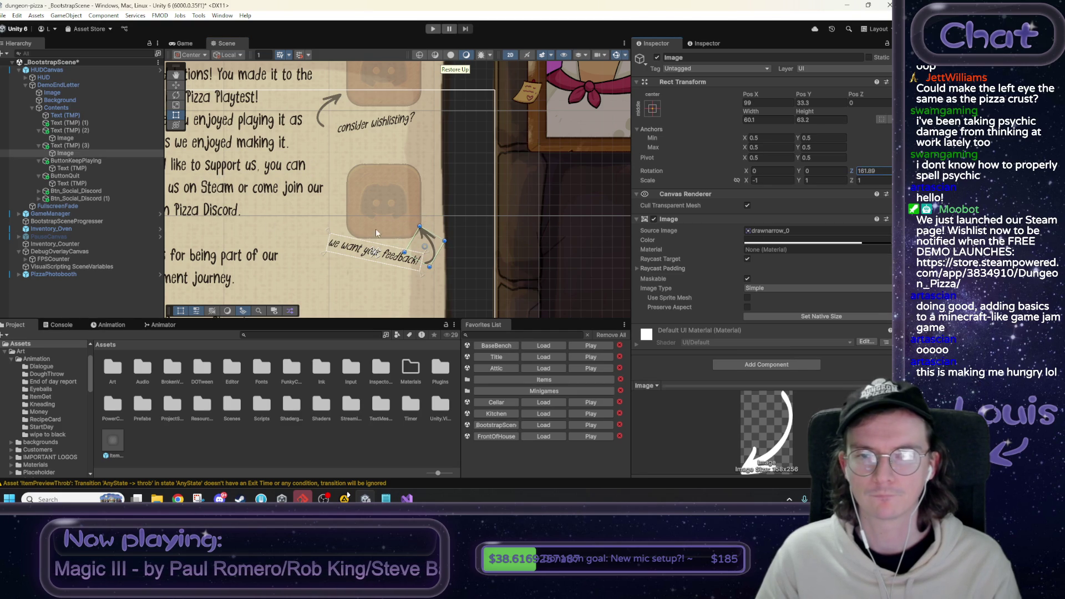
pyautogui.moveTo(431, 227); pyautogui.dragTo(430, 265)
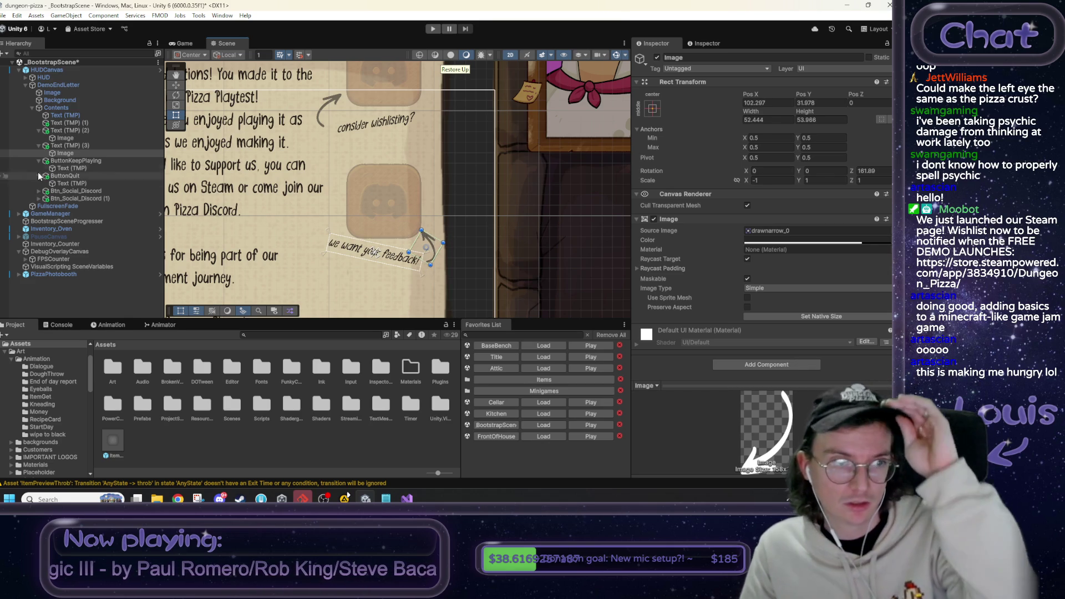
# Move Text (TMP) (3)'s left anchor to the note's left edge and check it in the Game view.
pyautogui.click(66, 145)
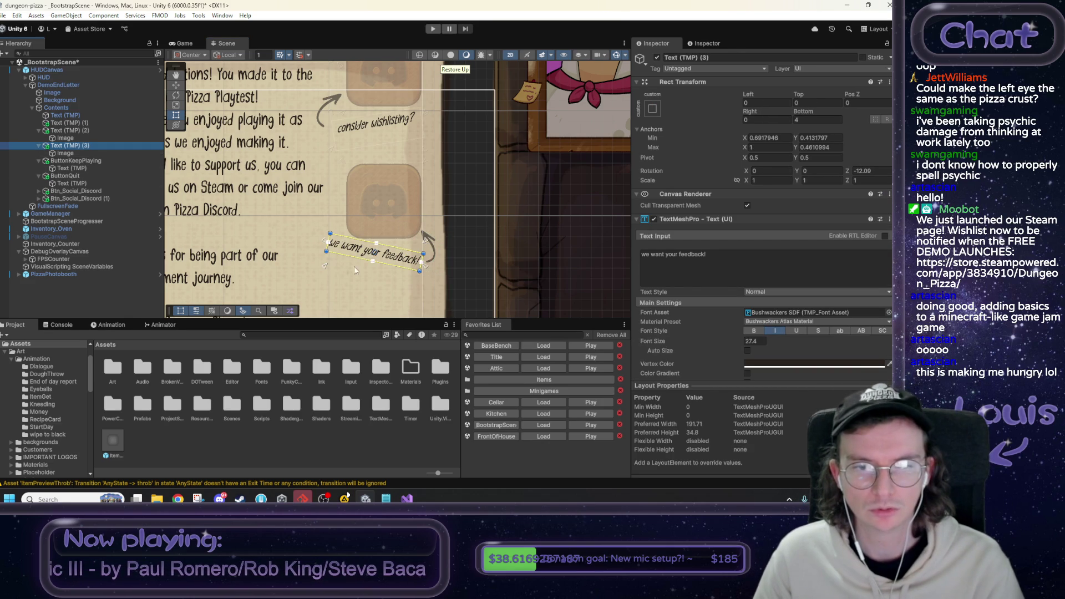
pyautogui.click(326, 268)
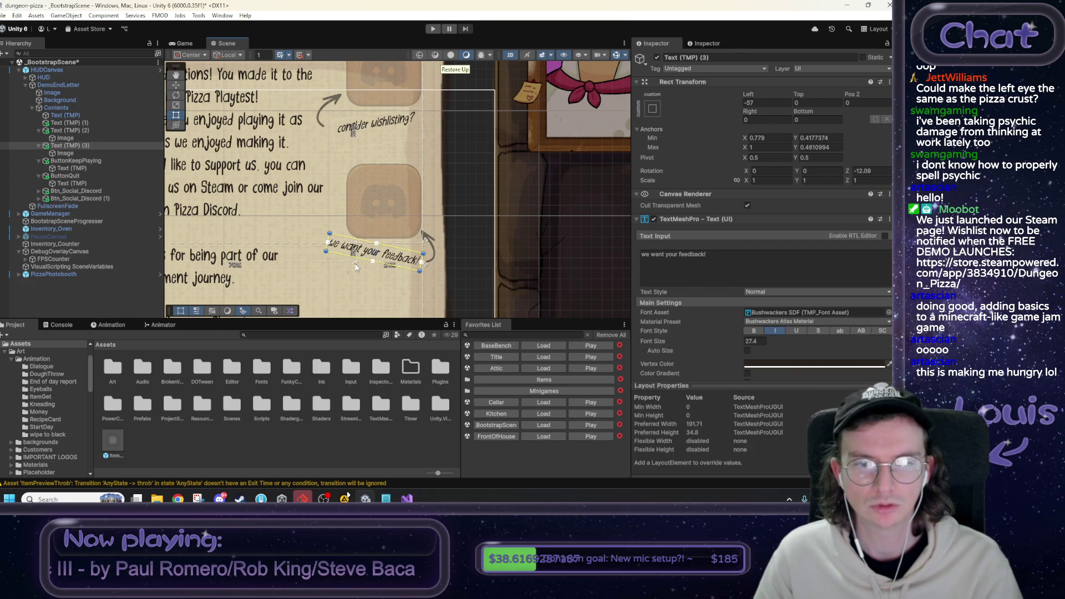
pyautogui.moveTo(328, 265); pyautogui.dragTo(329, 270)
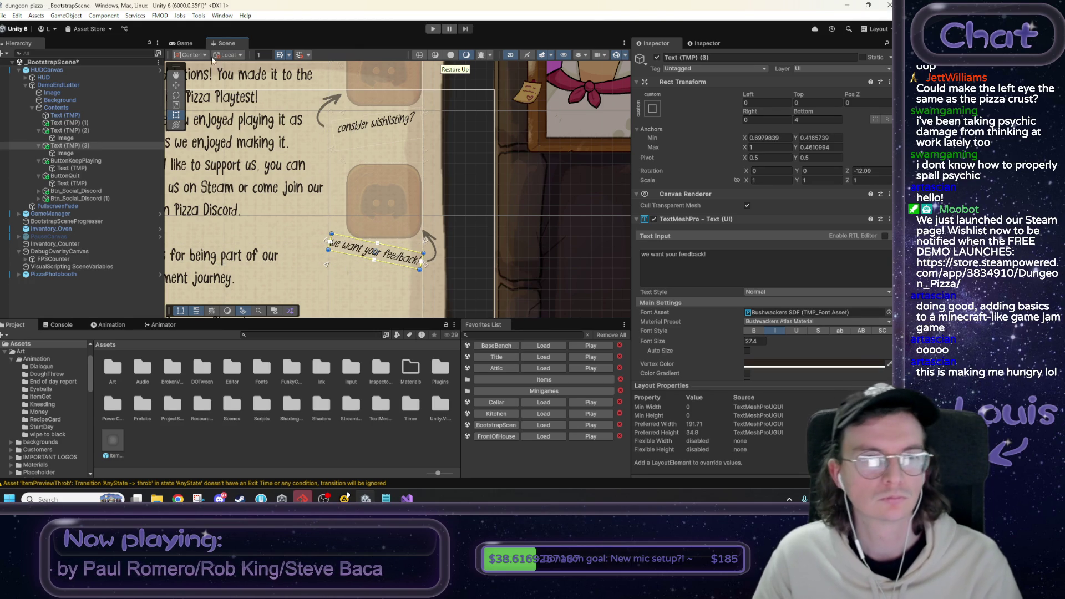
pyautogui.click(187, 43)
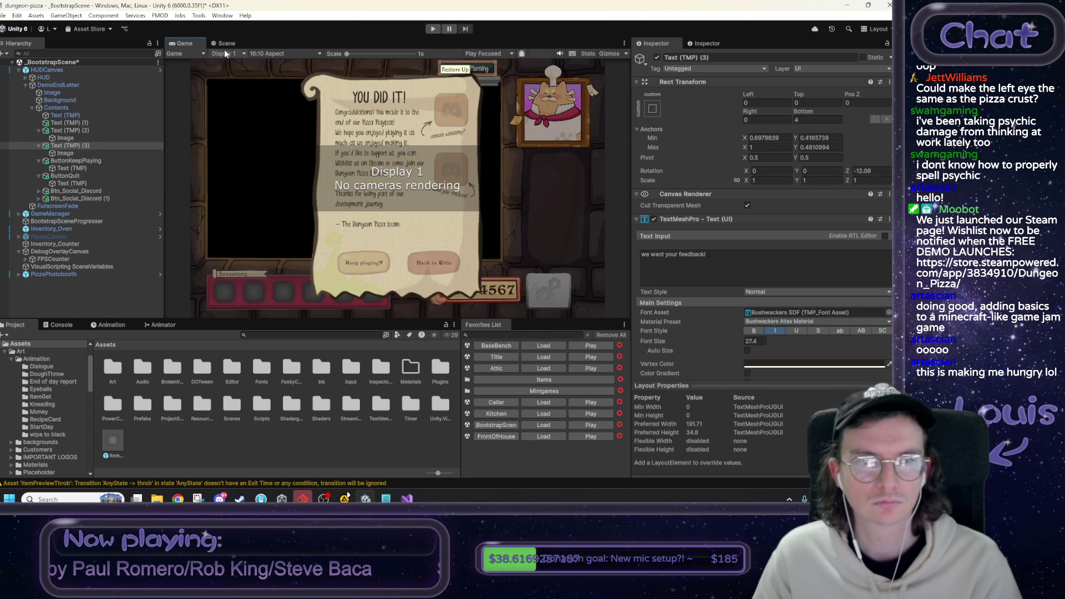
pyautogui.click(225, 44)
pyautogui.click(81, 198)
# Raise the lower Discord button's top and bottom anchors and check its position in game.
pyautogui.moveTo(343, 164); pyautogui.dragTo(343, 149)
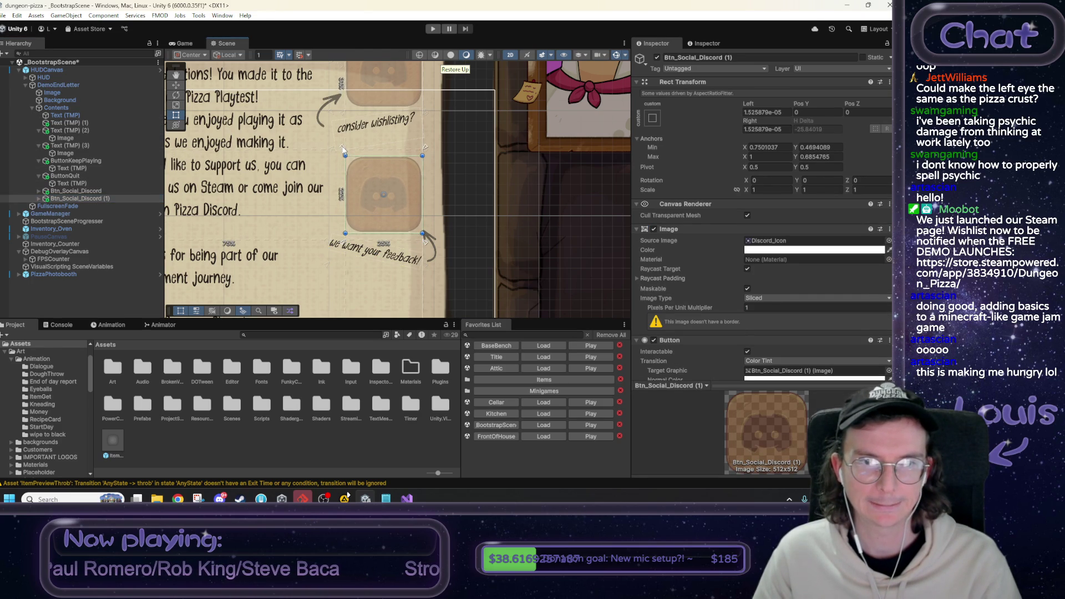
pyautogui.moveTo(426, 246); pyautogui.dragTo(429, 236)
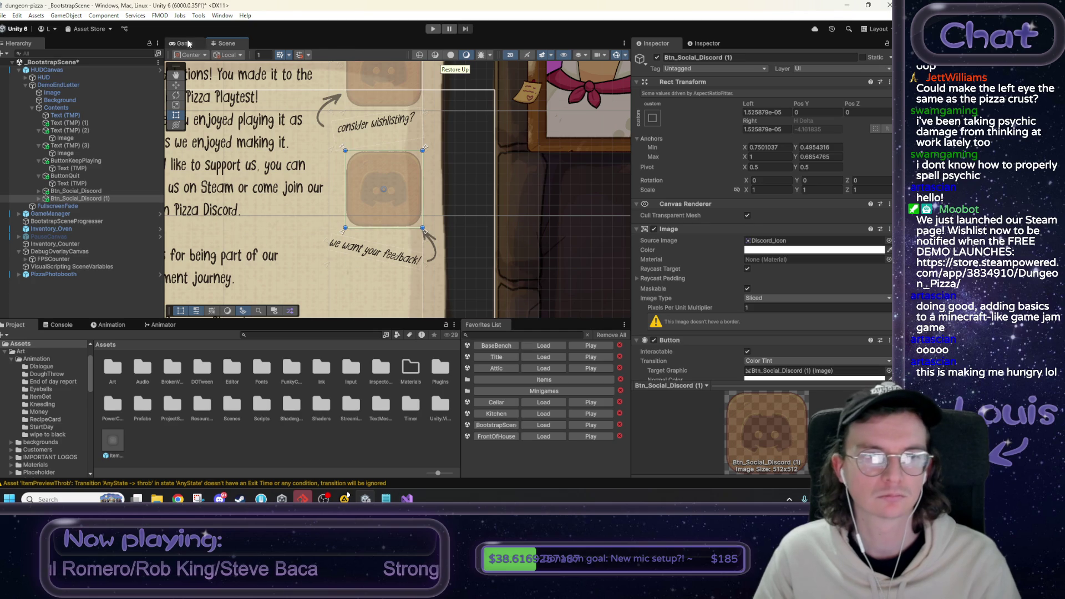
pyautogui.click(186, 42)
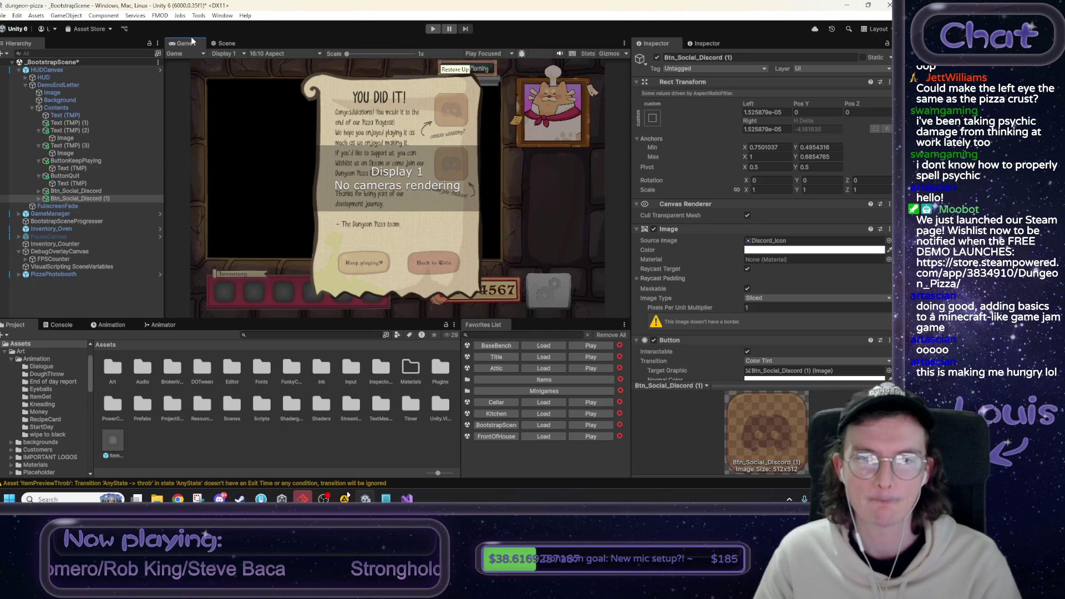
pyautogui.click(226, 43)
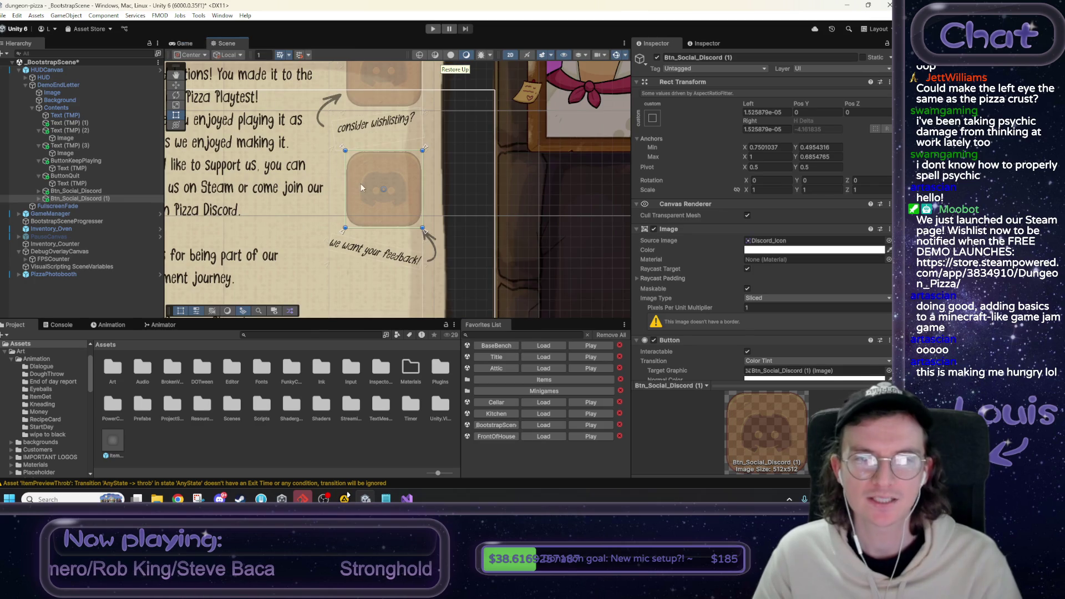
pyautogui.moveTo(342, 148); pyautogui.dragTo(344, 151)
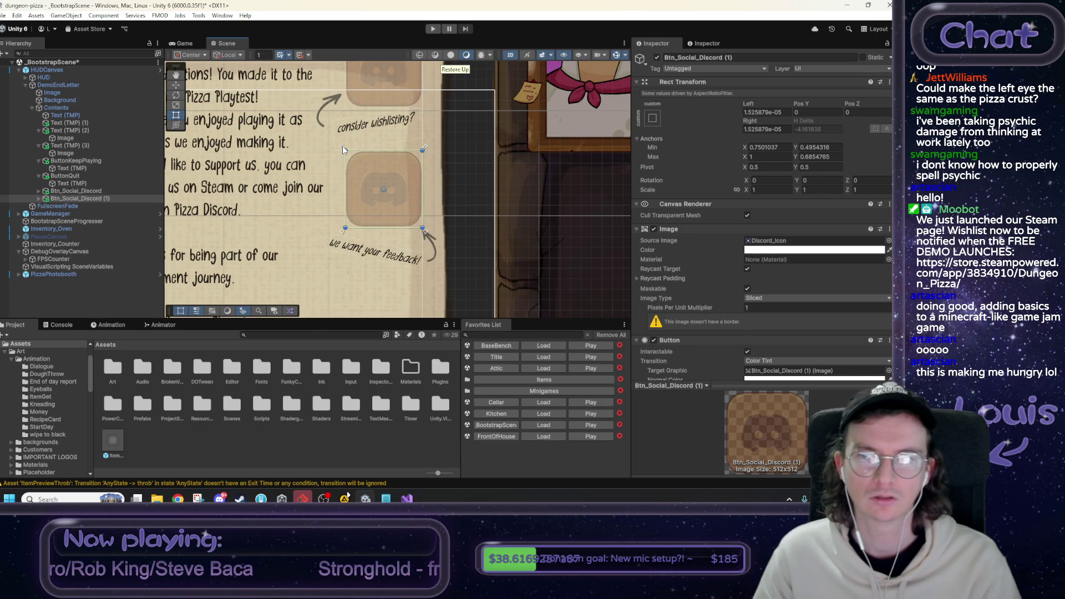
# Inset the Discord button by setting Rect Transform Left and Right to 15.
pyautogui.moveTo(748, 104)
pyautogui.mouseDown()
pyautogui.moveTo(783, 107)
pyautogui.moveTo(757, 121)
pyautogui.moveTo(769, 122)
pyautogui.mouseUp()
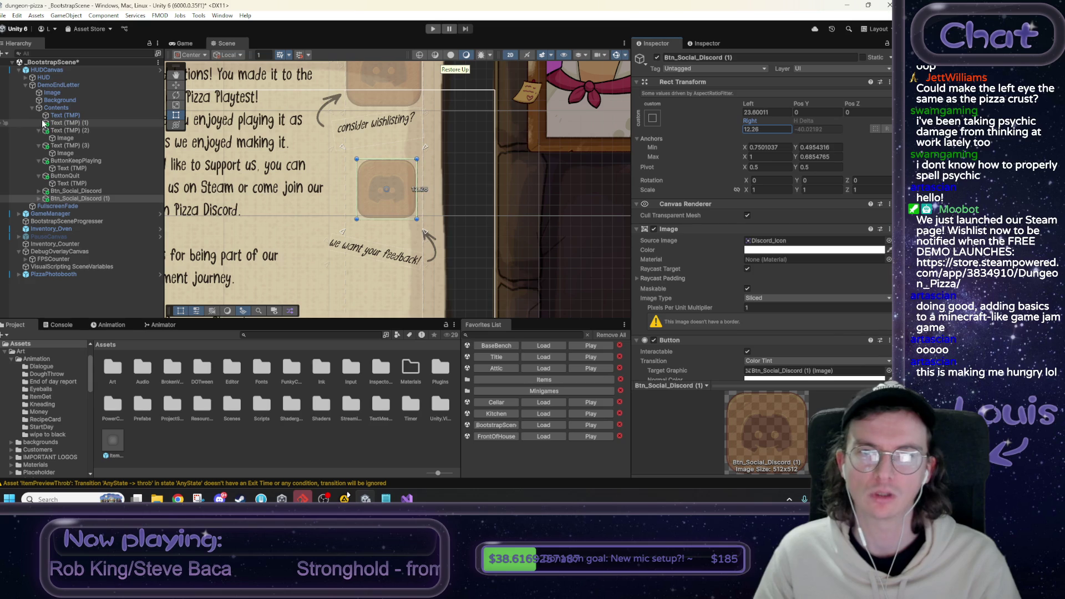
pyautogui.click(762, 112)
pyautogui.write('15')
pyautogui.press('Tab')
pyautogui.press('Tab')
pyautogui.write('15')
pyautogui.press('Return')
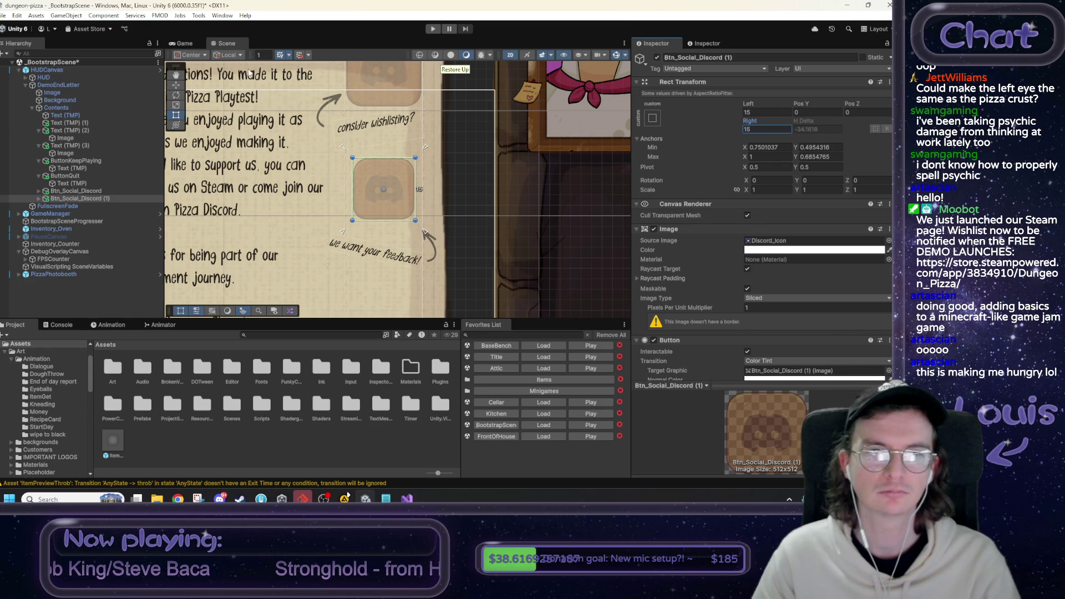
# Raise the button's anchors to Y 0.555397–0.7114992, just below the wishlisting note.
pyautogui.click(187, 44)
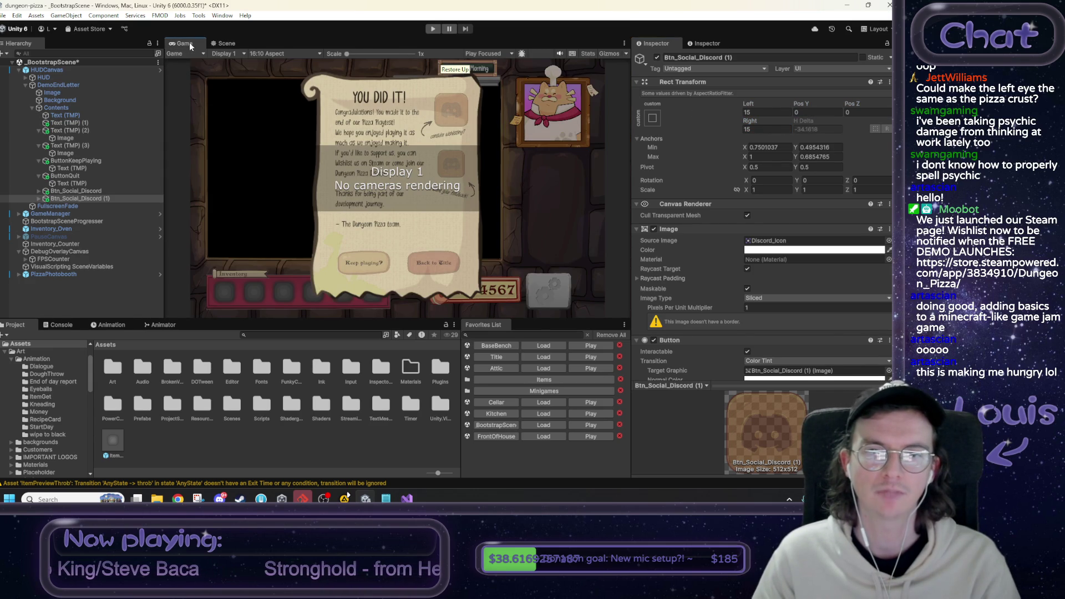
pyautogui.click(225, 43)
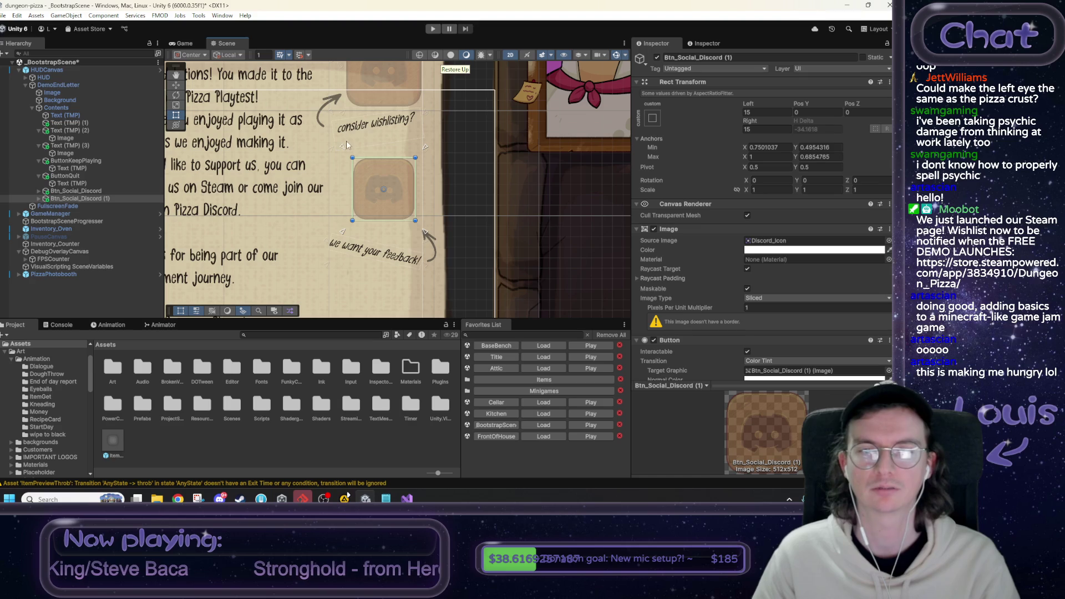
pyautogui.moveTo(341, 146); pyautogui.dragTo(344, 137)
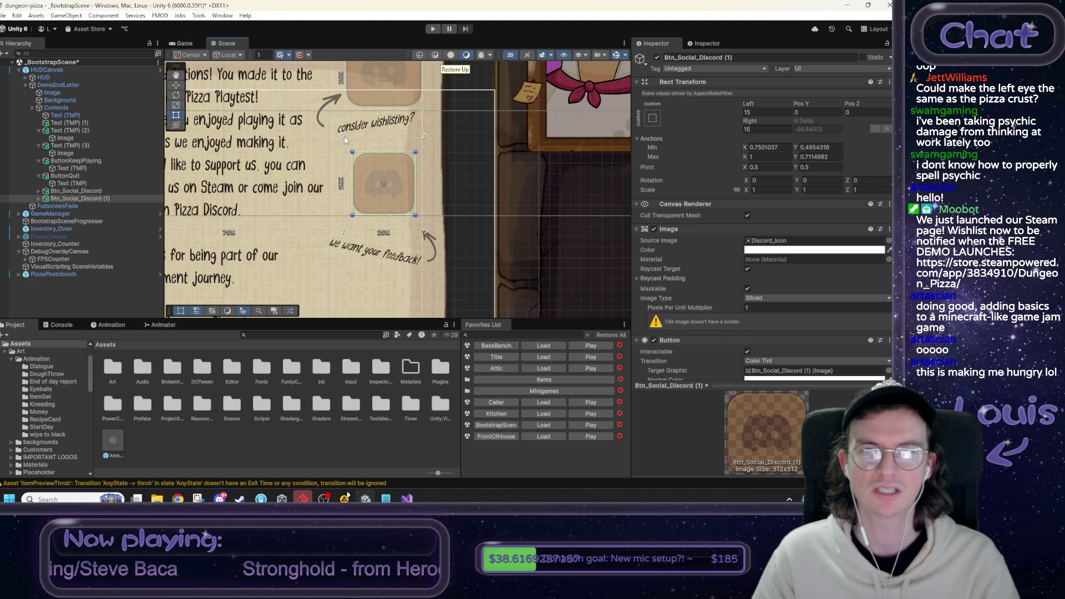
pyautogui.moveTo(424, 232); pyautogui.dragTo(429, 210)
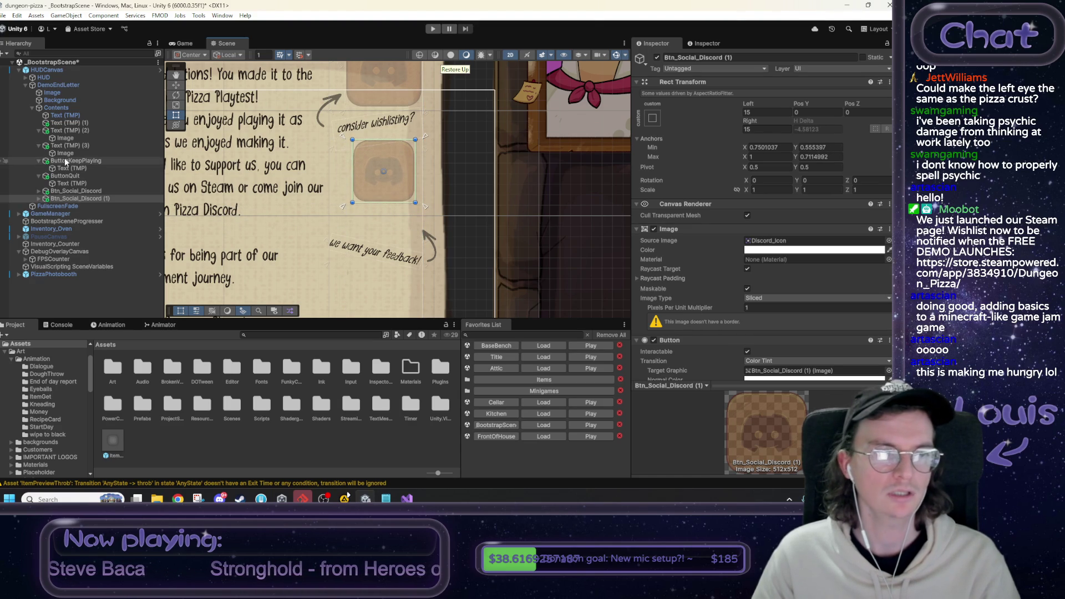
pyautogui.click(384, 248)
pyautogui.click(384, 248)
pyautogui.click(385, 248)
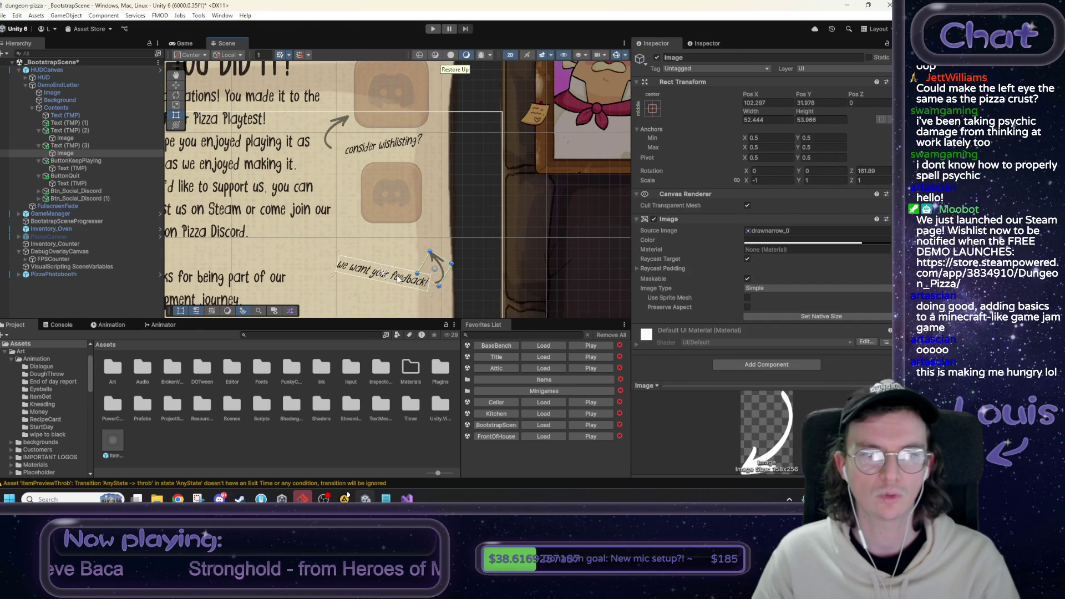
# Raise the feedback note's anchors beneath the Discord button and reduce its tilt to about -6.45 degrees.
pyautogui.click(78, 144)
pyautogui.moveTo(332, 262); pyautogui.dragTo(332, 225)
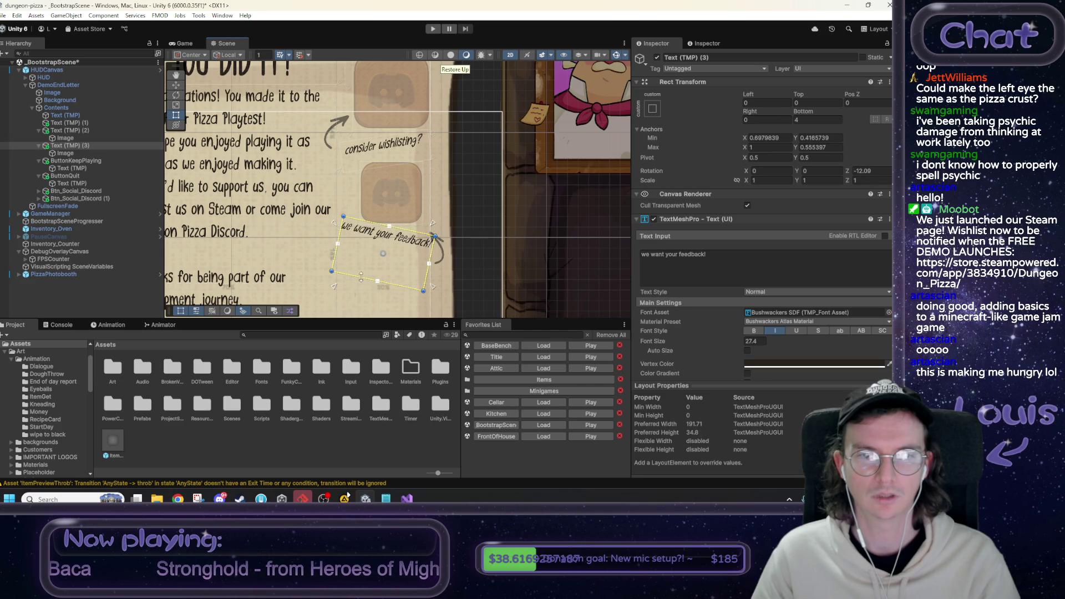
pyautogui.moveTo(335, 287); pyautogui.dragTo(335, 264)
pyautogui.moveTo(334, 225); pyautogui.dragTo(336, 229)
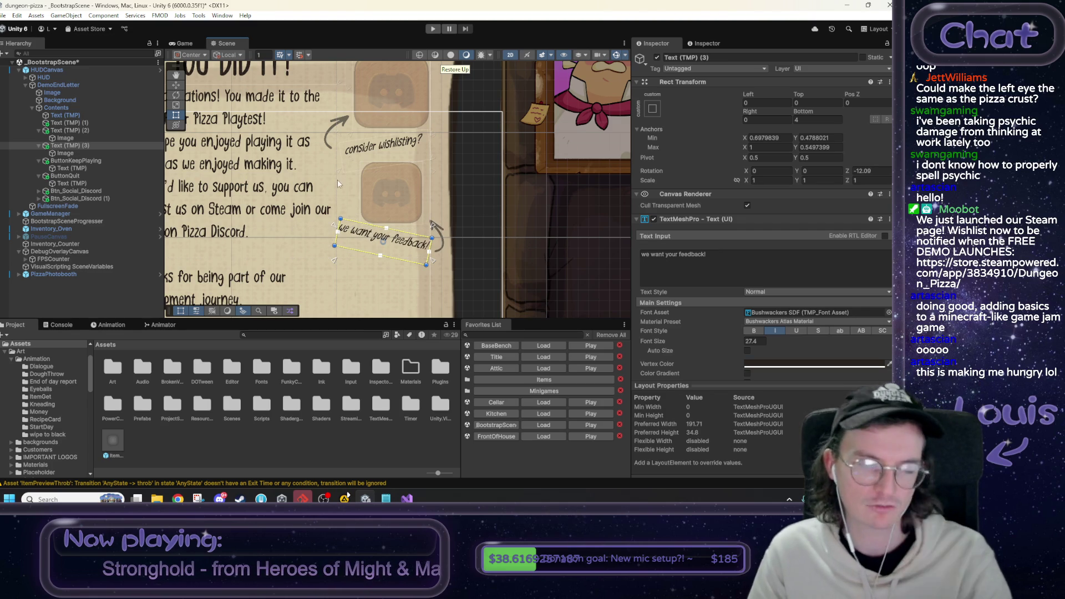
pyautogui.moveTo(415, 160); pyautogui.dragTo(424, 178)
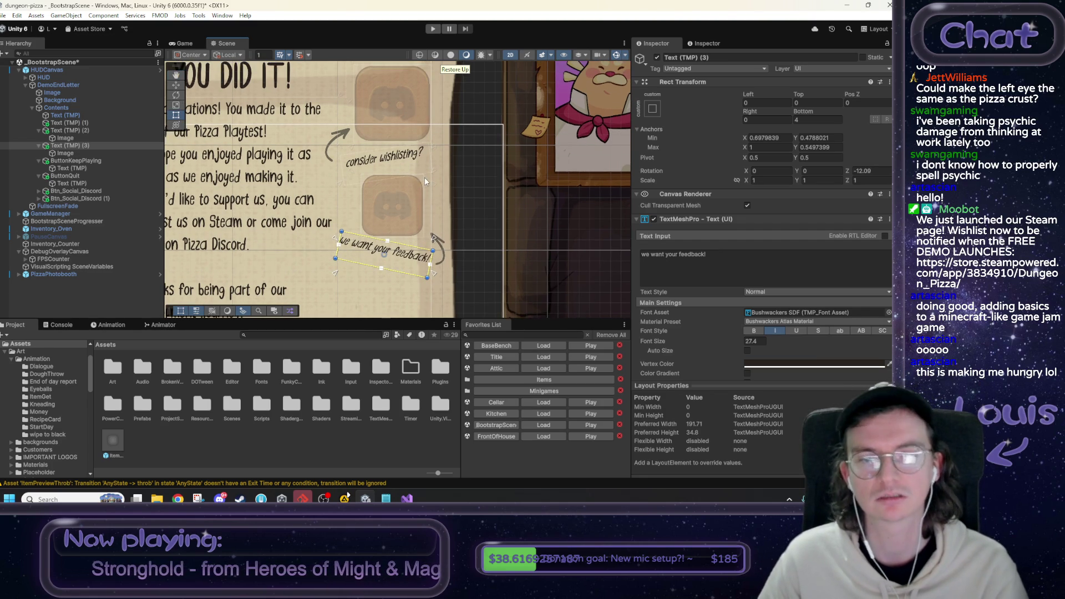
pyautogui.click(184, 43)
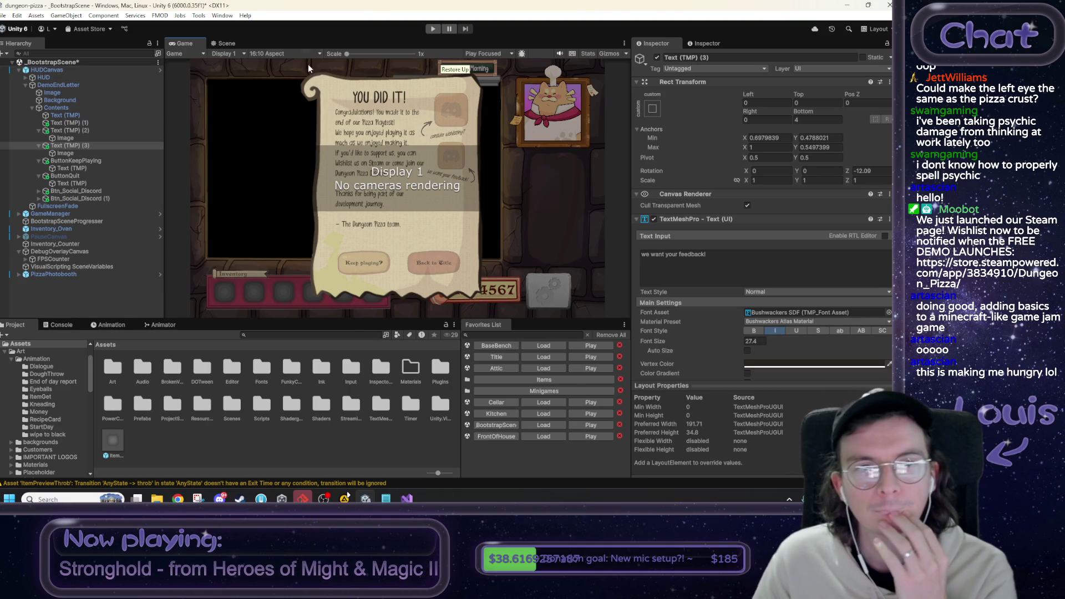
pyautogui.click(227, 44)
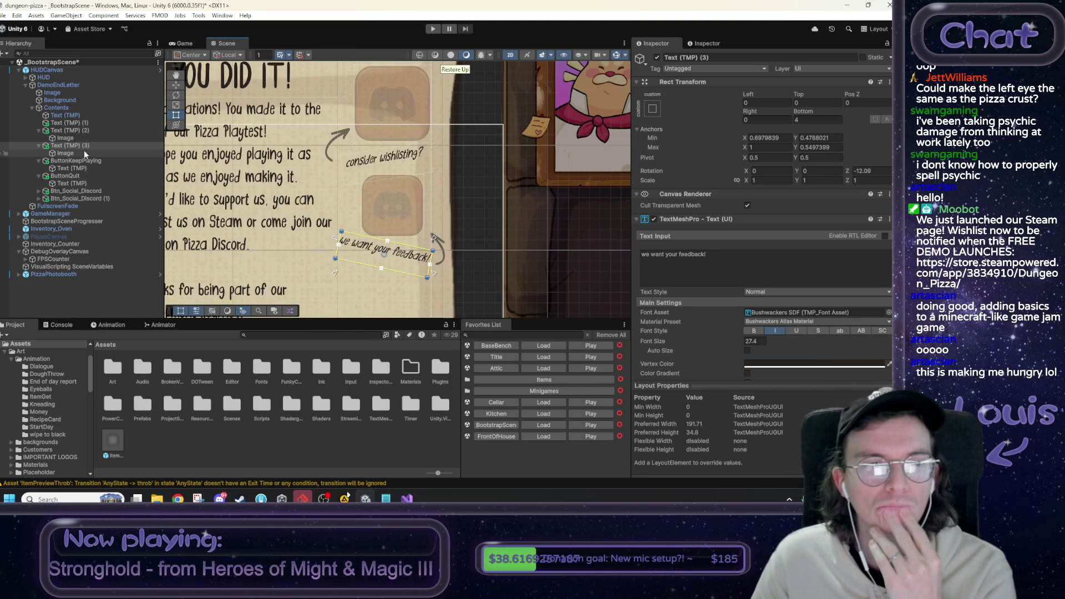
pyautogui.moveTo(847, 172)
pyautogui.mouseDown()
pyautogui.moveTo(12, 172)
pyautogui.moveTo(27, 180)
pyautogui.mouseUp()
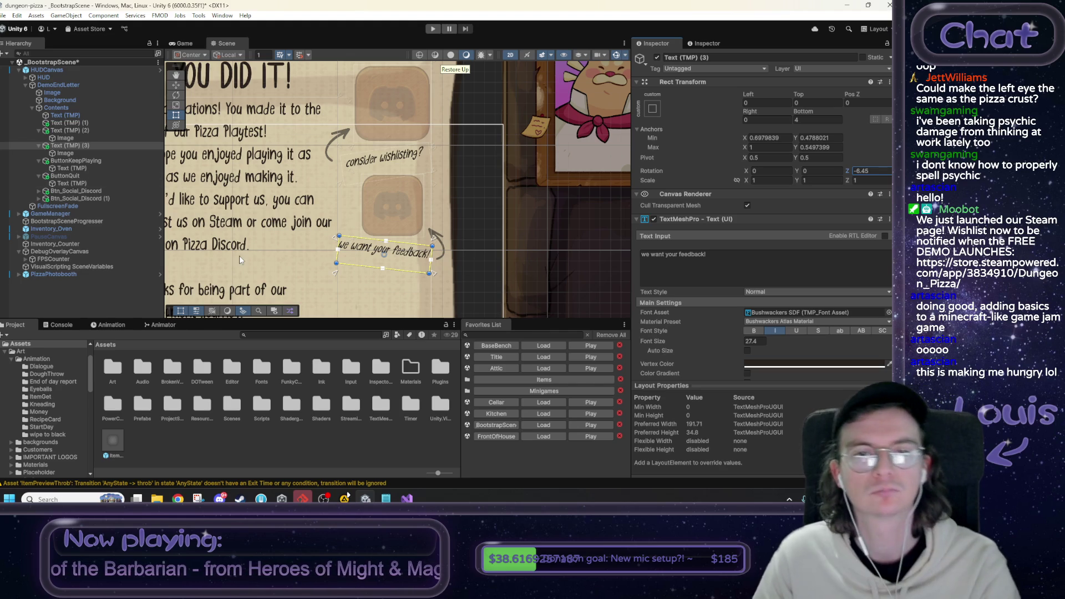
pyautogui.click(484, 206)
# Rename the two social buttons to Btn_Social_Wishlist and Btn_Social_Discord.
pyautogui.scroll(-5, 483, 201)
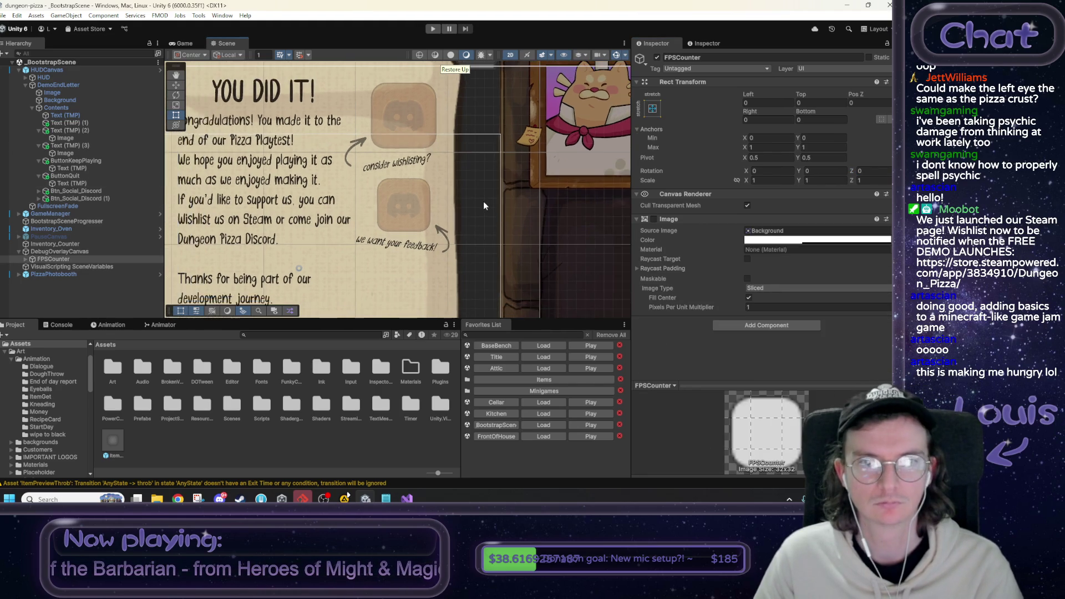
pyautogui.moveTo(397, 244)
pyautogui.mouseDown()
pyautogui.moveTo(433, 224)
pyautogui.moveTo(417, 215)
pyautogui.mouseUp()
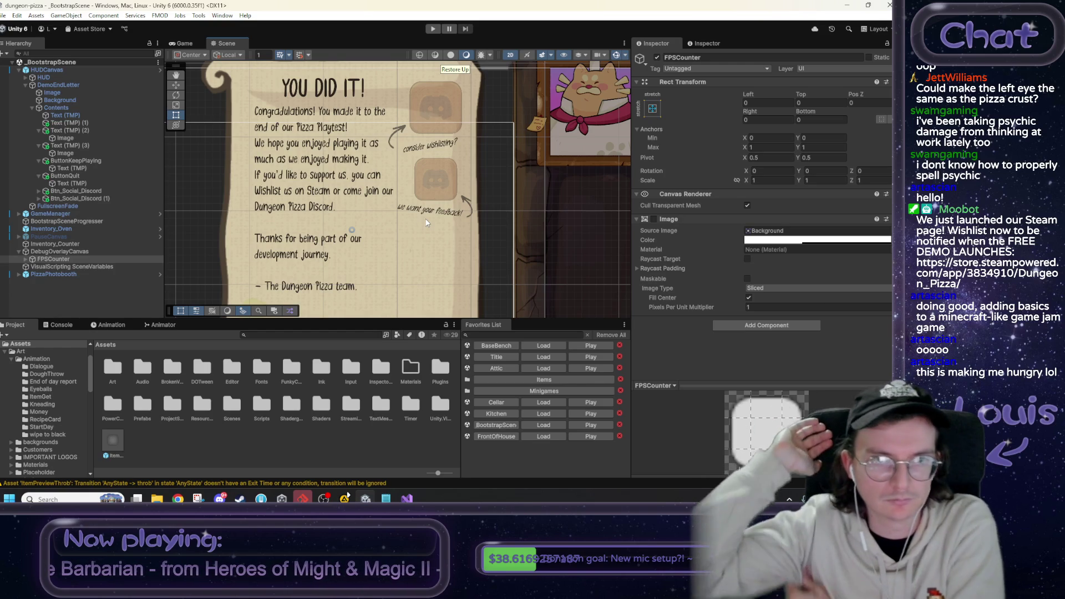
pyautogui.scroll(-1, 420, 217)
pyautogui.moveTo(420, 217)
pyautogui.mouseDown()
pyautogui.moveTo(405, 166)
pyautogui.moveTo(427, 230)
pyautogui.moveTo(436, 223)
pyautogui.mouseUp()
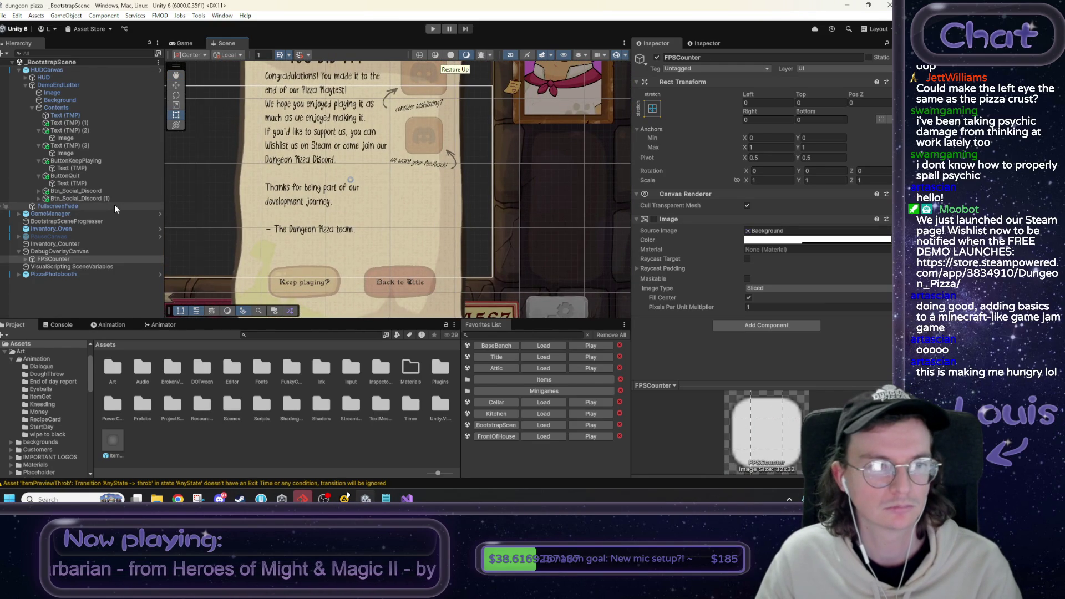
pyautogui.click(96, 198)
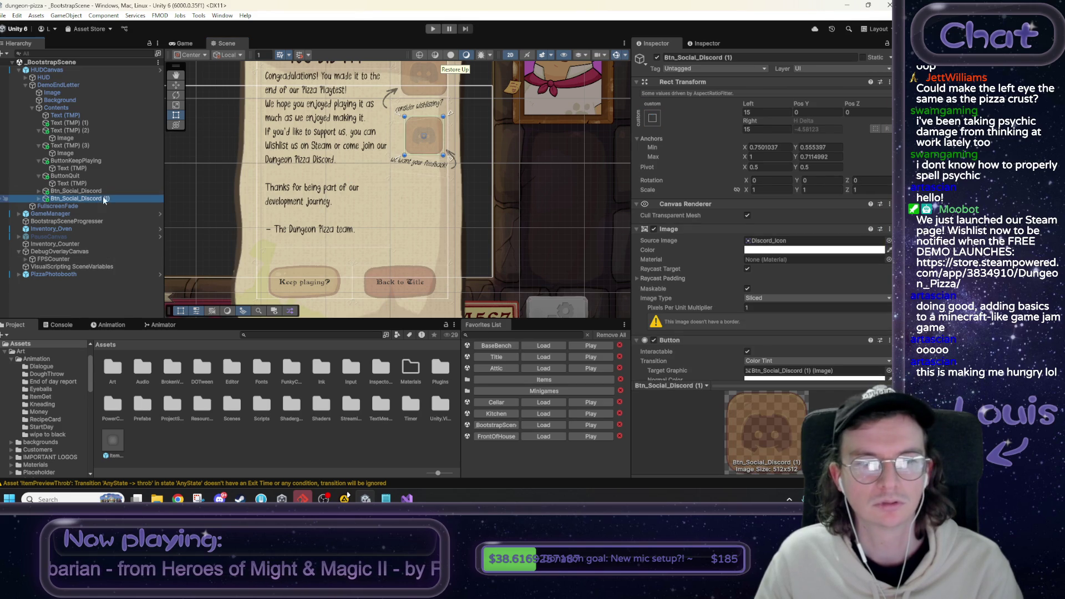
pyautogui.click(741, 57)
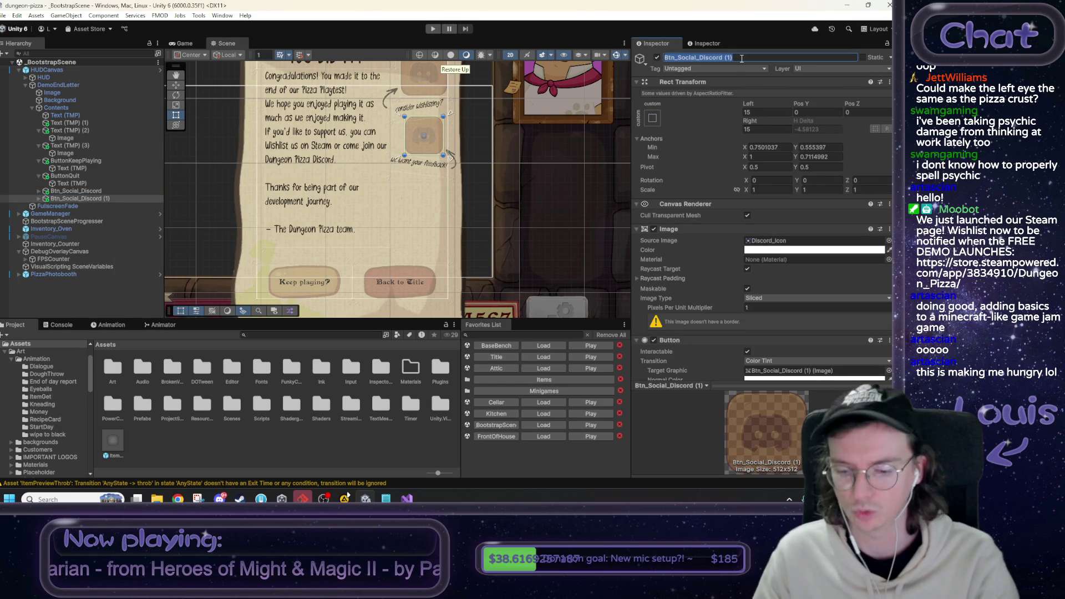
pyautogui.click(61, 190)
pyautogui.click(760, 58)
pyautogui.write('Wishlist')
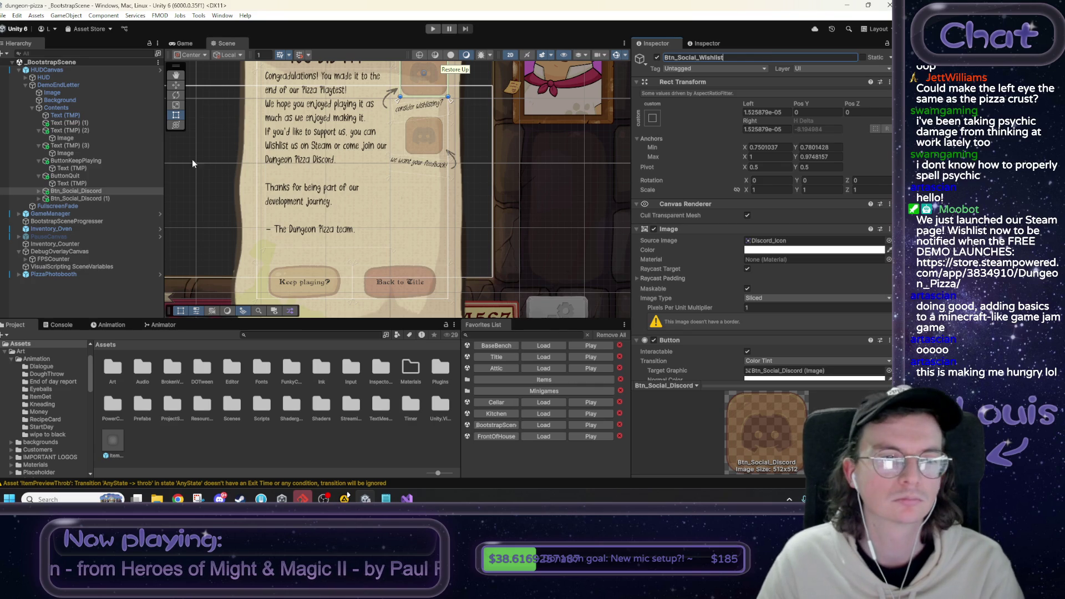
pyautogui.click(110, 199)
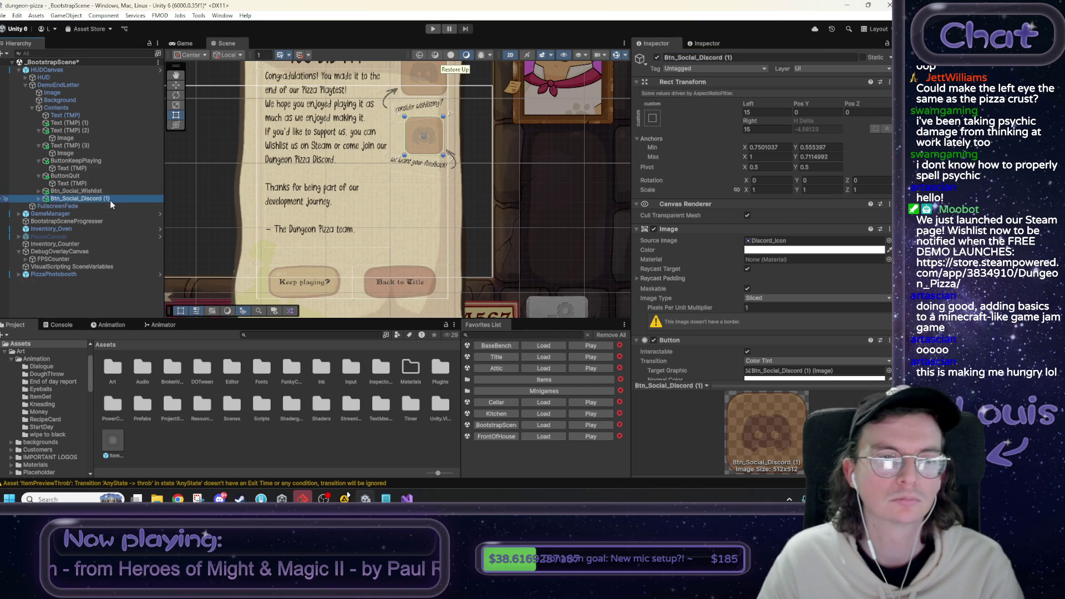
pyautogui.click(757, 57)
pyautogui.click(757, 57)
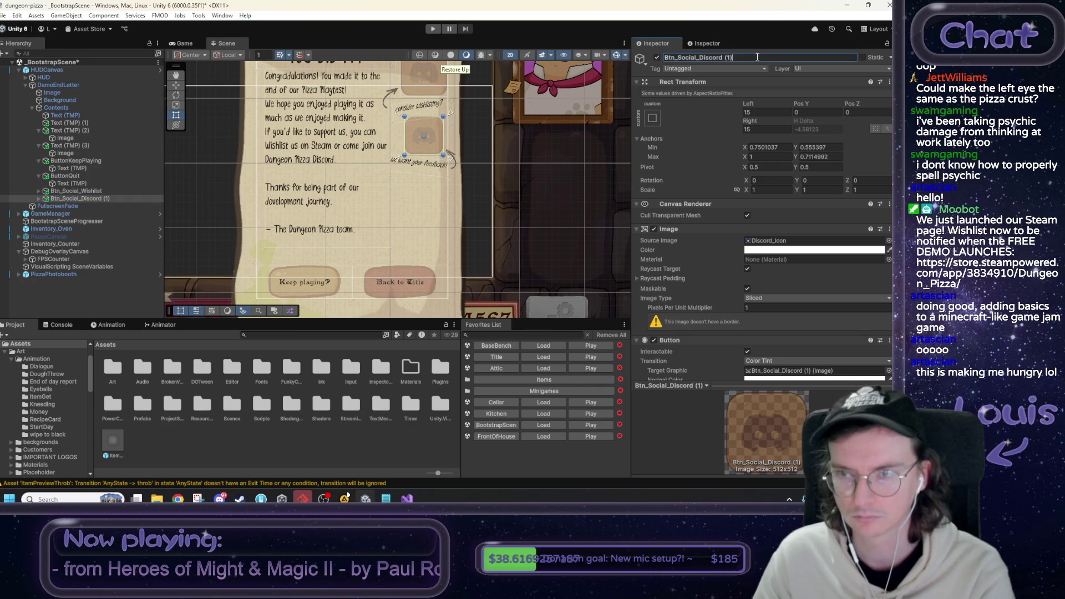
pyautogui.scroll(-3, 776, 194)
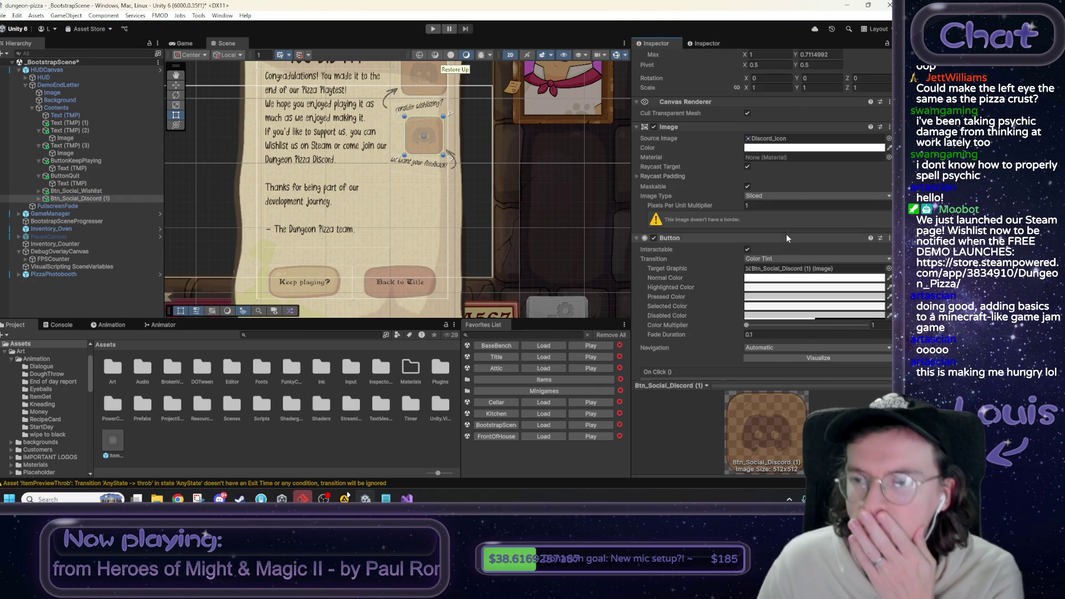
pyautogui.scroll(-3, 786, 234)
pyautogui.press('Return')
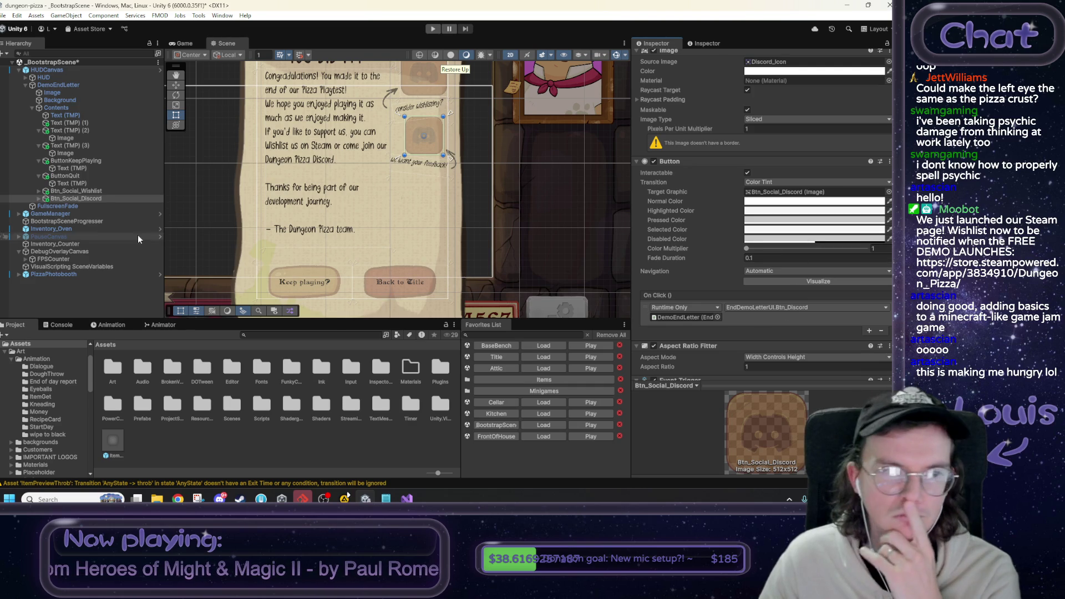
# Set Btn_Social_Wishlist's On Click handler to EndDemoLetterUI.Btn_Wishlist.
pyautogui.click(94, 192)
pyautogui.click(811, 307)
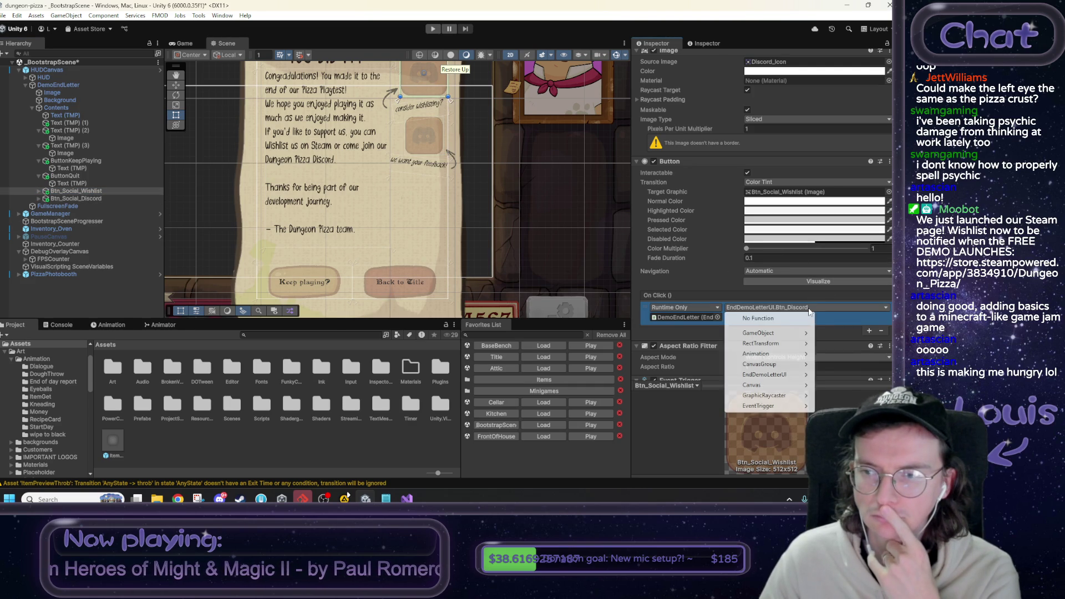
pyautogui.moveTo(791, 377)
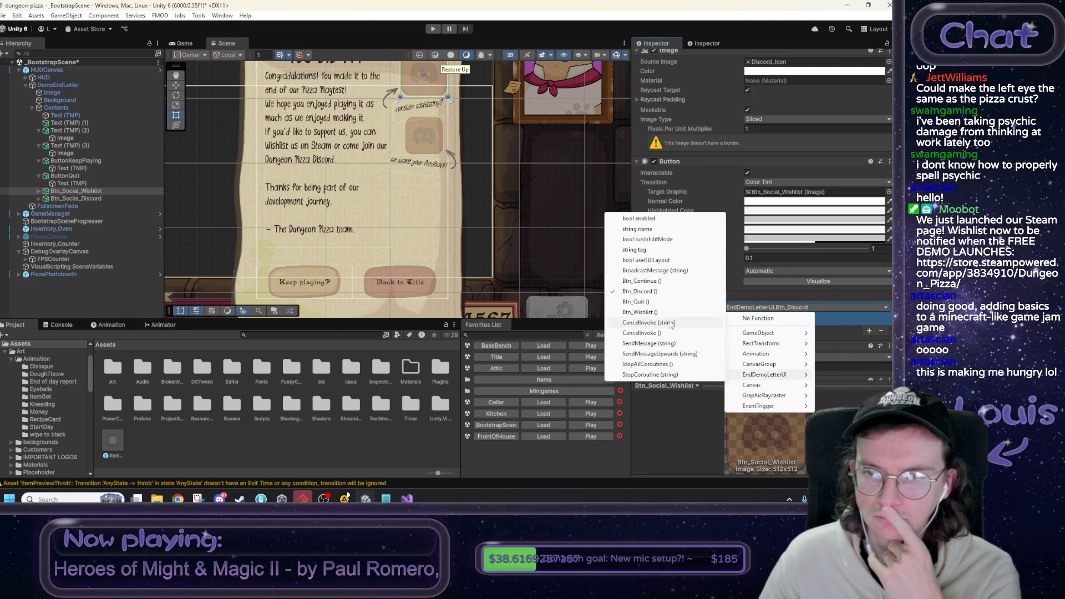
pyautogui.click(639, 312)
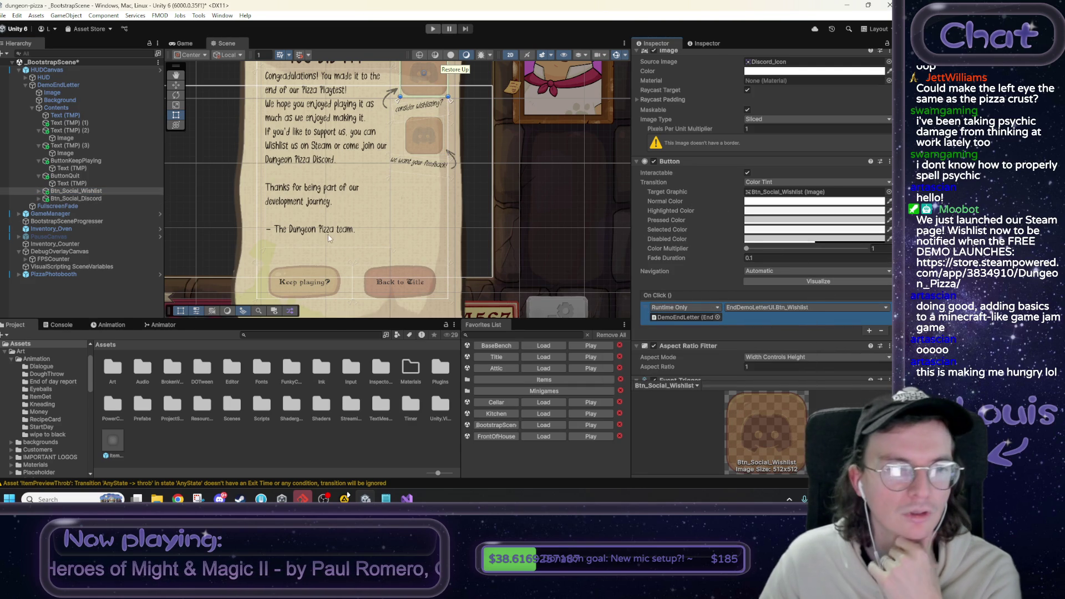
# Make the ButtonQuit object's On Click call Btn_Quit.
pyautogui.click(404, 287)
pyautogui.click(404, 288)
pyautogui.click(402, 284)
pyautogui.click(401, 284)
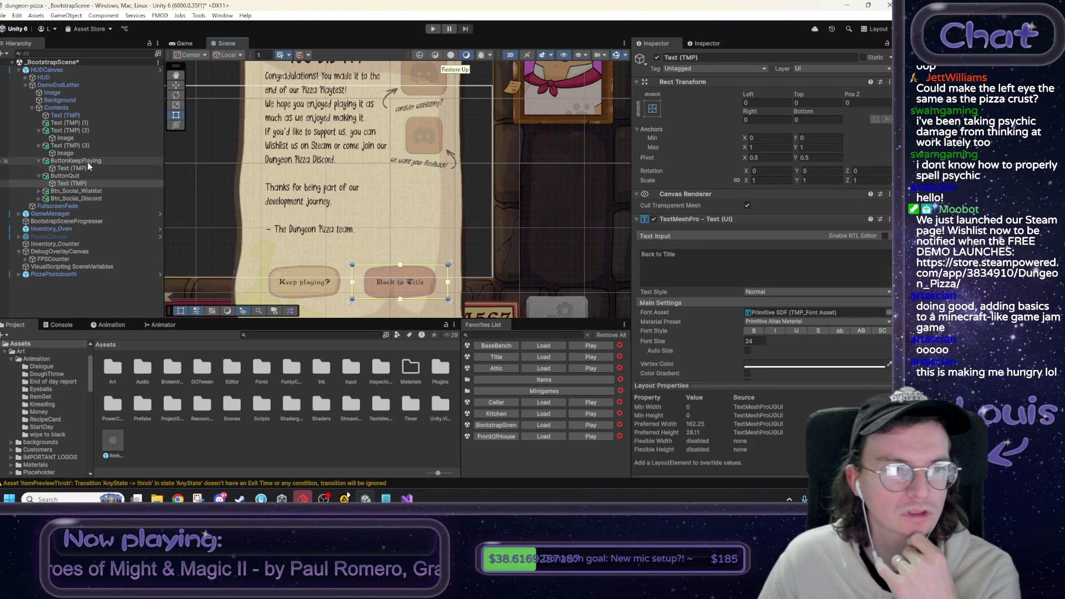
pyautogui.click(78, 175)
pyautogui.scroll(-6, 832, 250)
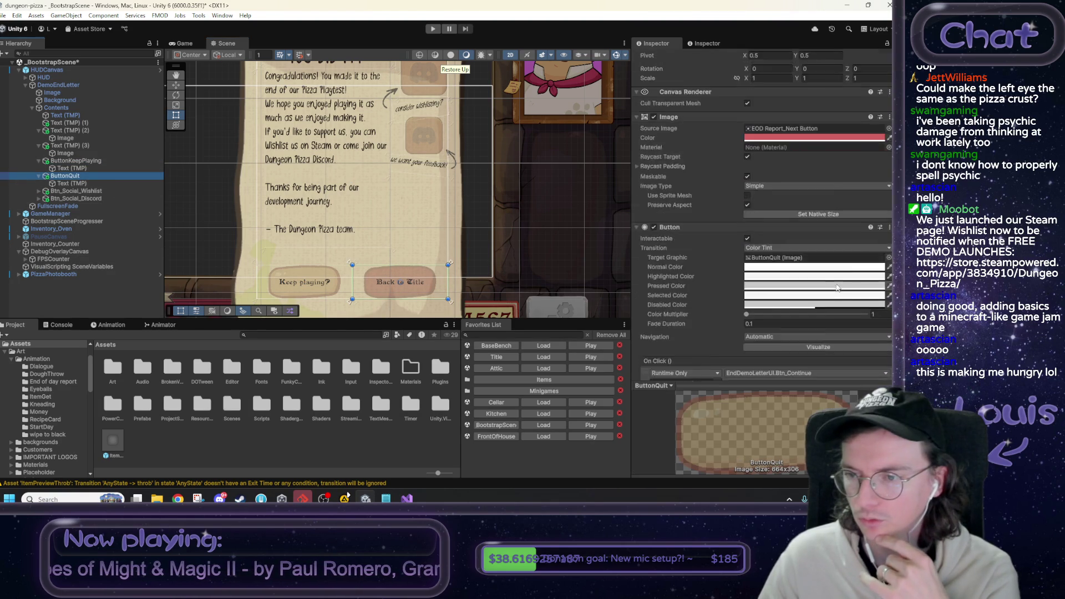
pyautogui.click(776, 245)
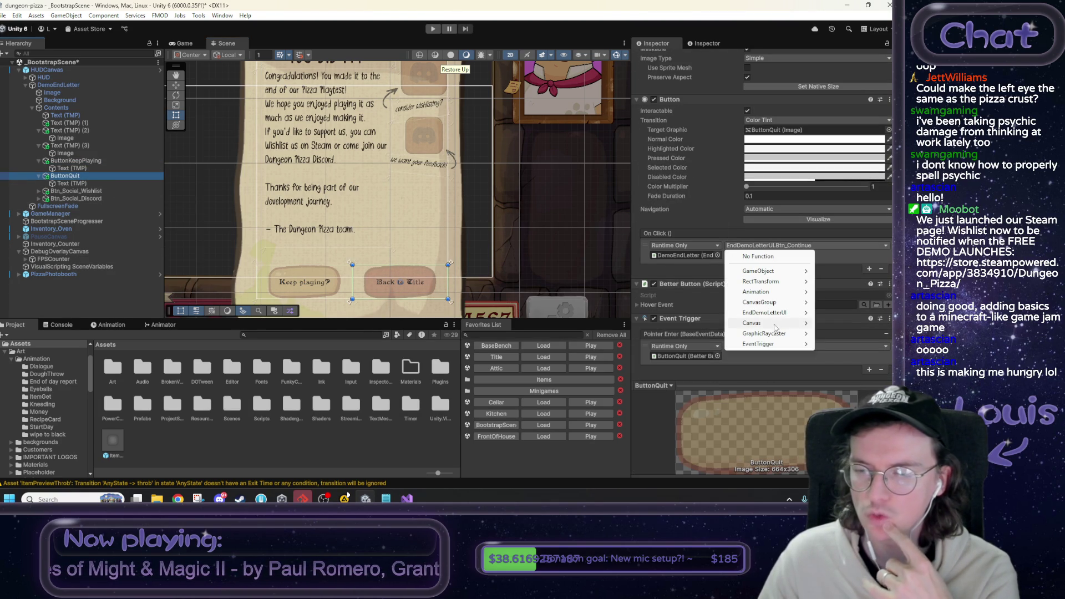
pyautogui.moveTo(768, 312)
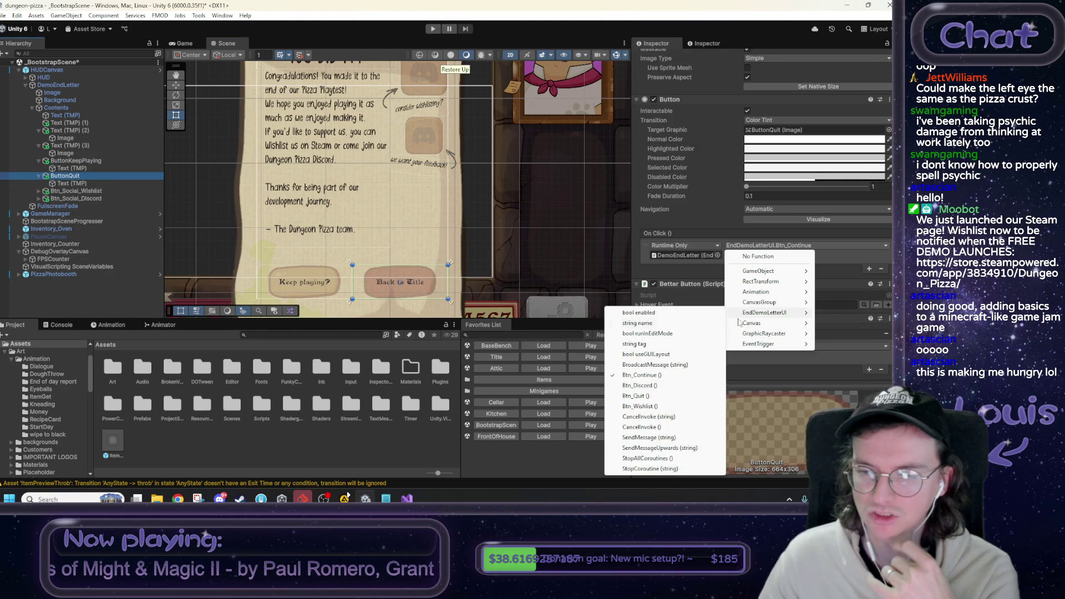
pyautogui.click(646, 396)
pyautogui.click(211, 222)
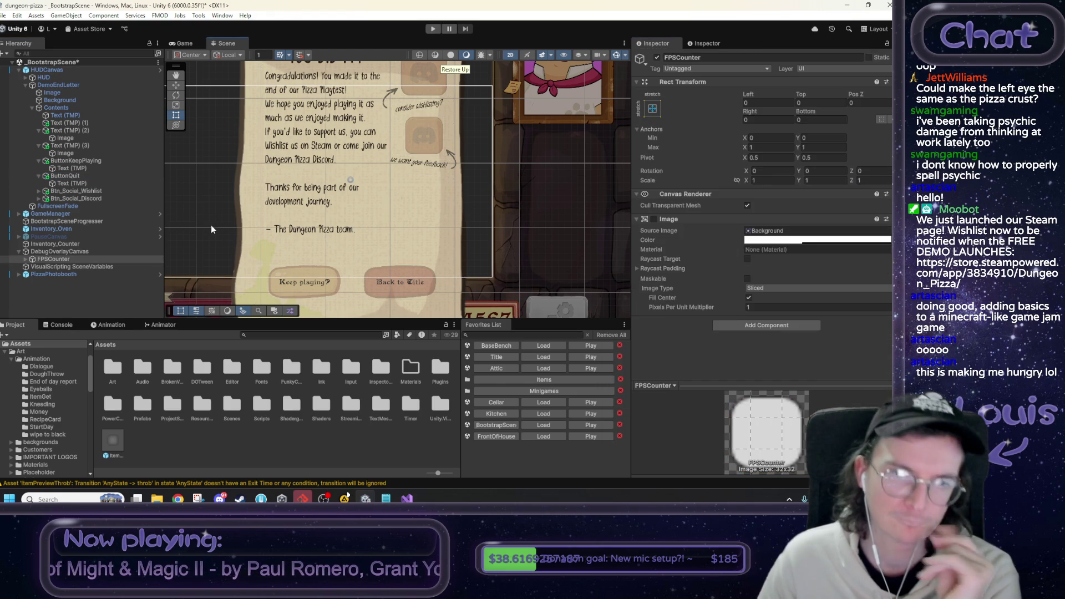
# Preview the YOU DID IT! end letter in the Game view, then bring up the Notepad to-do list.
pyautogui.moveTo(365, 220); pyautogui.dragTo(374, 257)
pyautogui.scroll(-2, 374, 258)
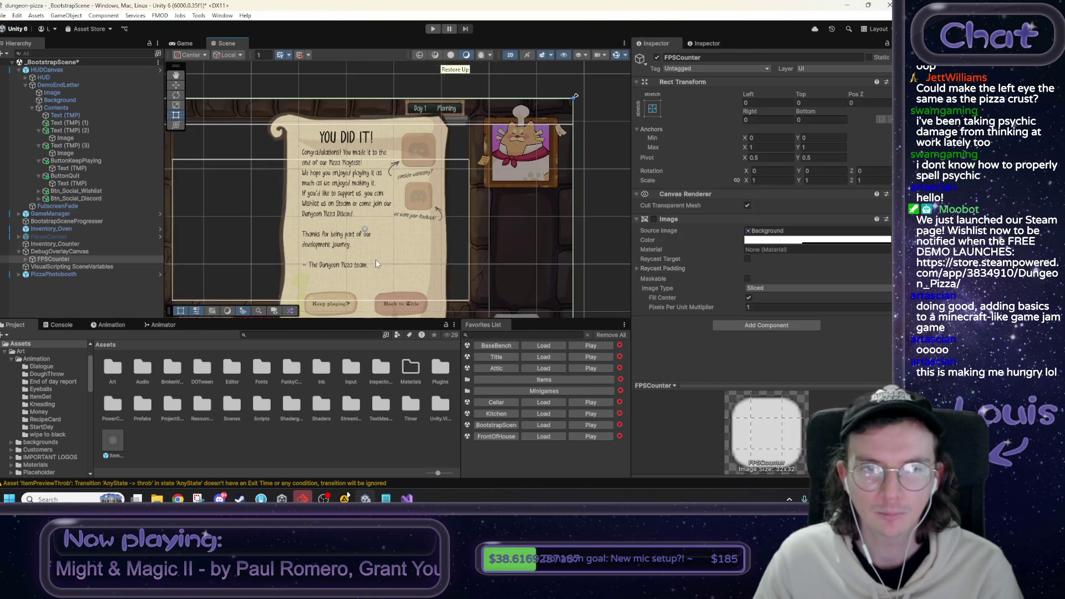
pyautogui.click(181, 44)
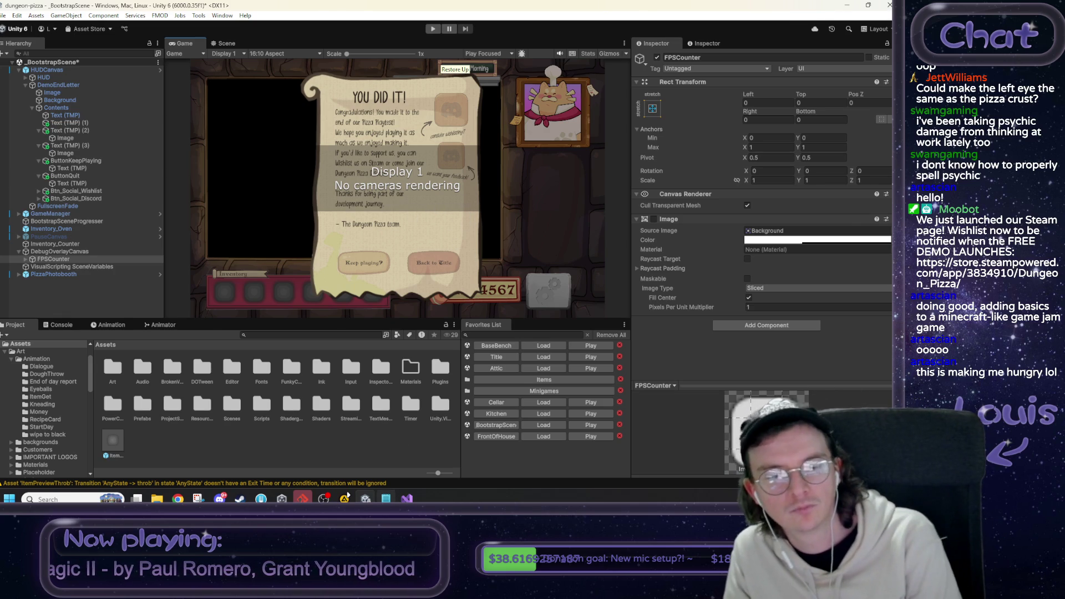
pyautogui.hotkey('alt', 'Tab')
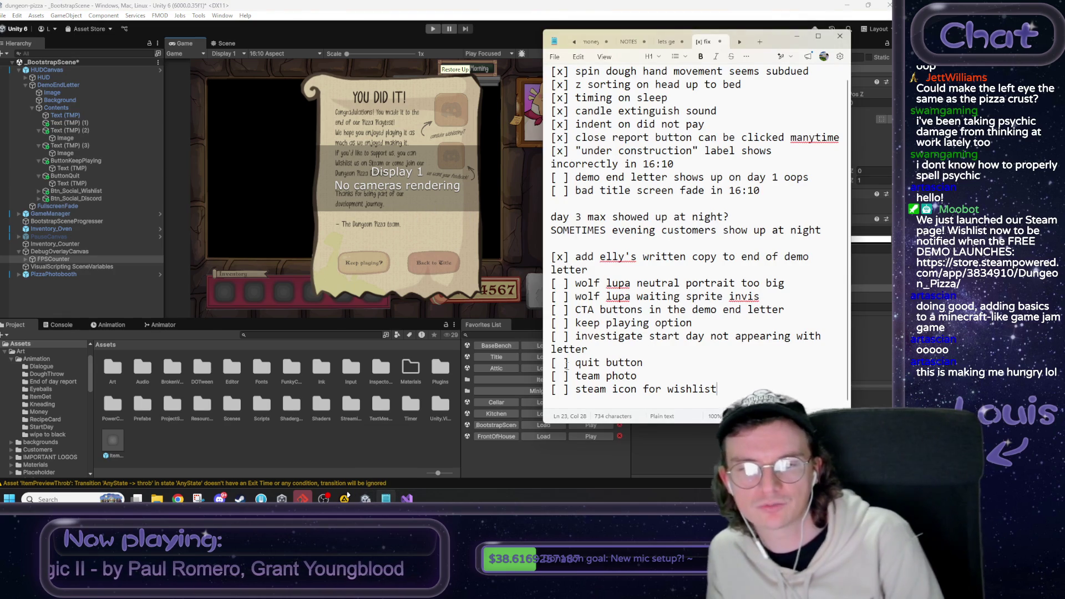
# Mark the quit button and CTA buttons to-do items with [x], then return to Unity.
pyautogui.moveTo(557, 362); pyautogui.dragTo(561, 362)
pyautogui.write('x')
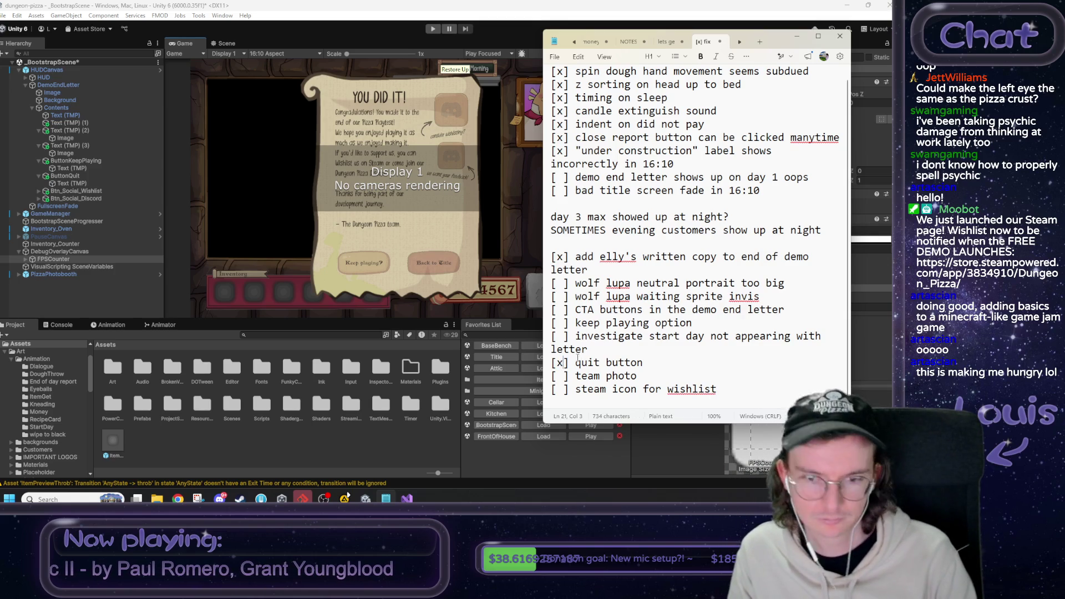
pyautogui.moveTo(556, 323); pyautogui.dragTo(561, 323)
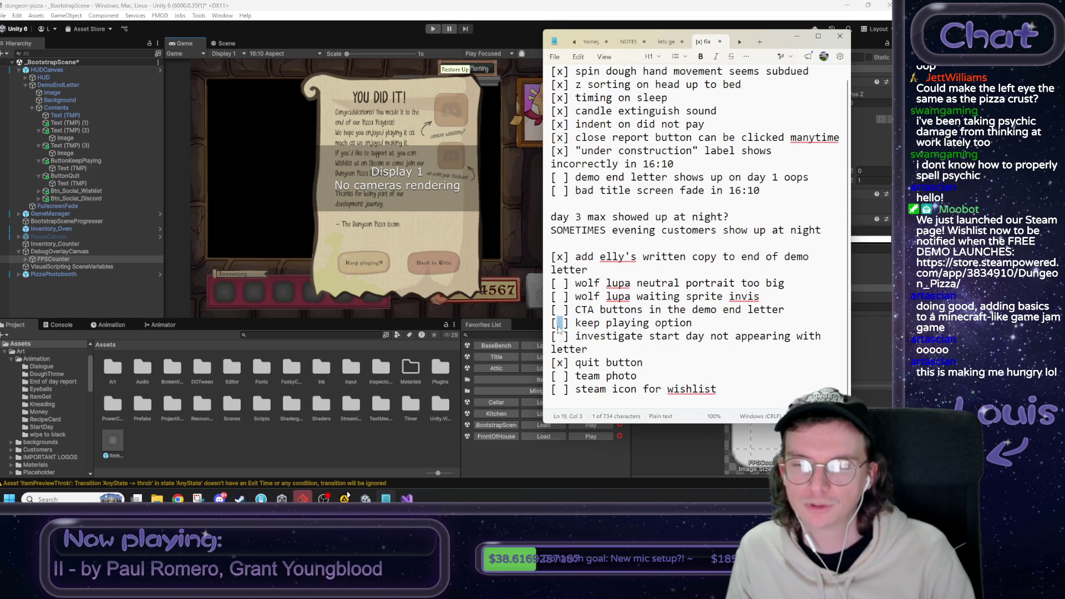
pyautogui.click(674, 323)
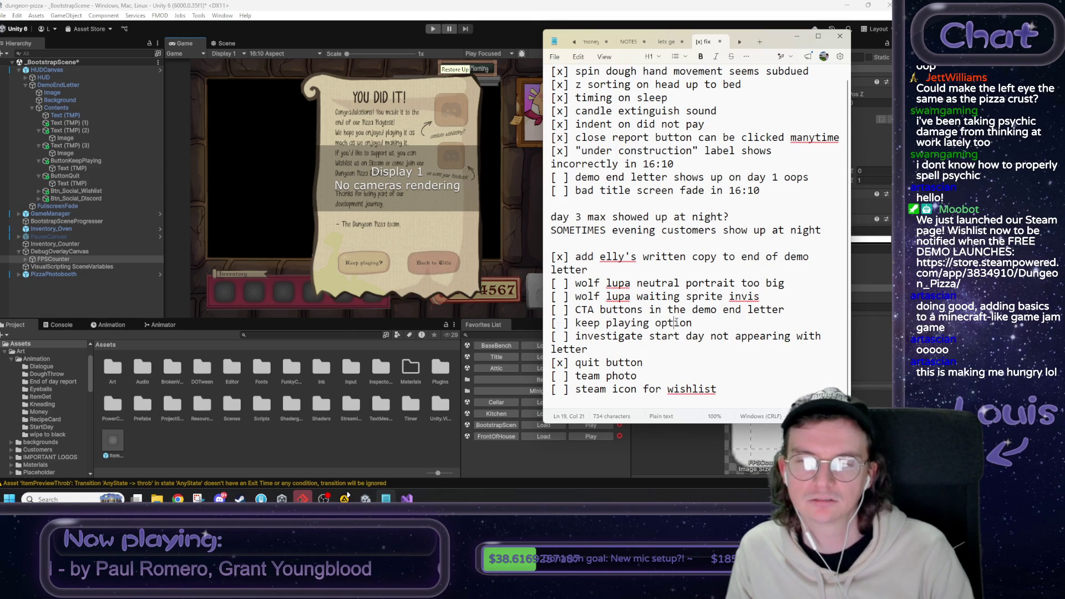
pyautogui.moveTo(556, 309); pyautogui.dragTo(563, 309)
pyautogui.write('x')
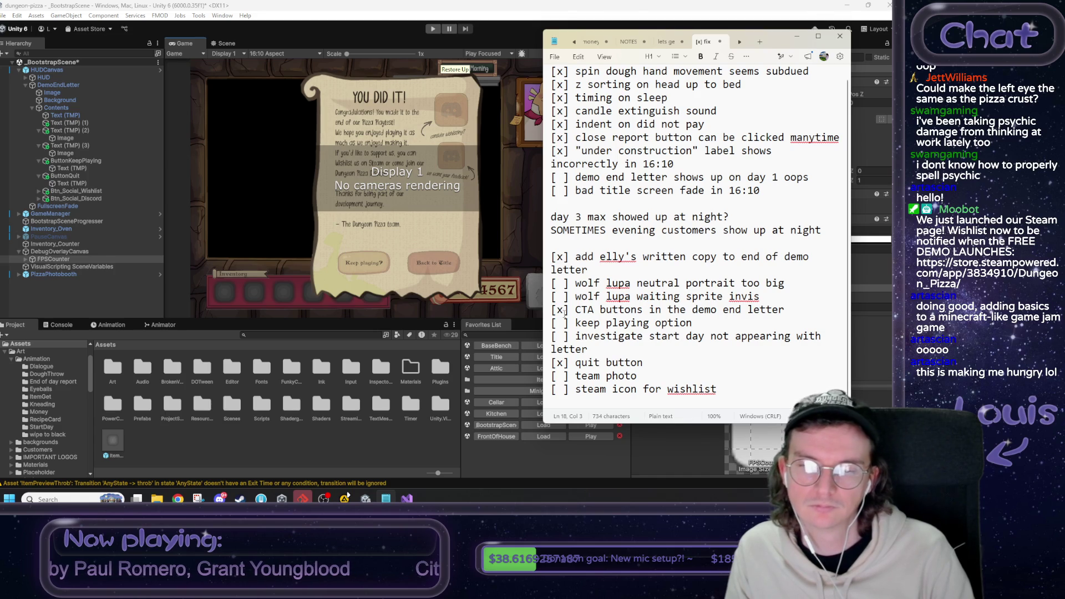
pyautogui.moveTo(716, 389)
pyautogui.mouseDown()
pyautogui.moveTo(554, 296)
pyautogui.moveTo(588, 270)
pyautogui.moveTo(552, 283)
pyautogui.mouseUp()
pyautogui.click(674, 343)
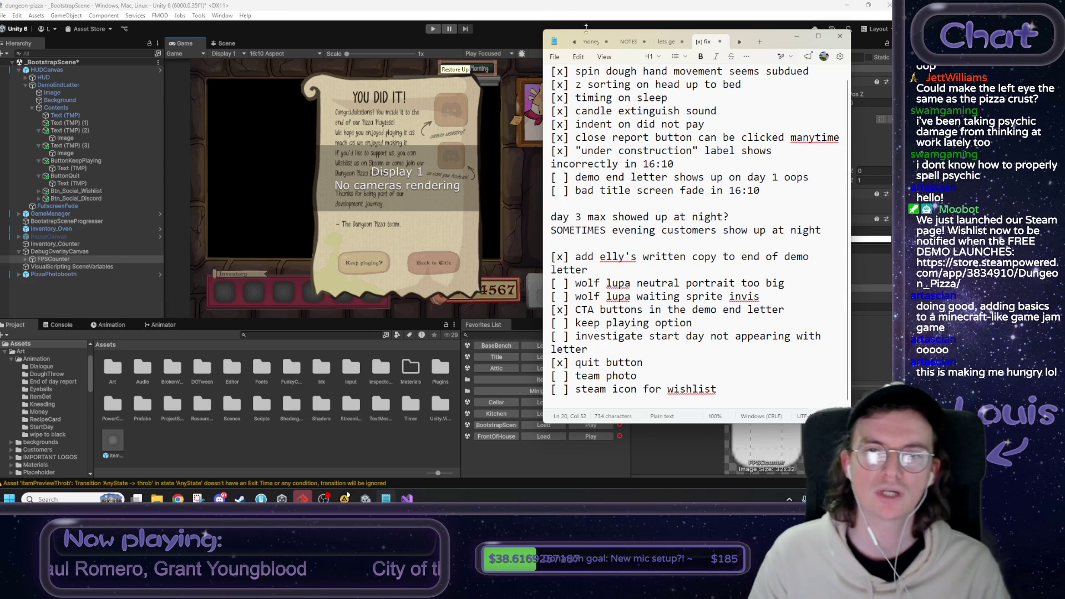
pyautogui.hotkey('alt', 'Tab')
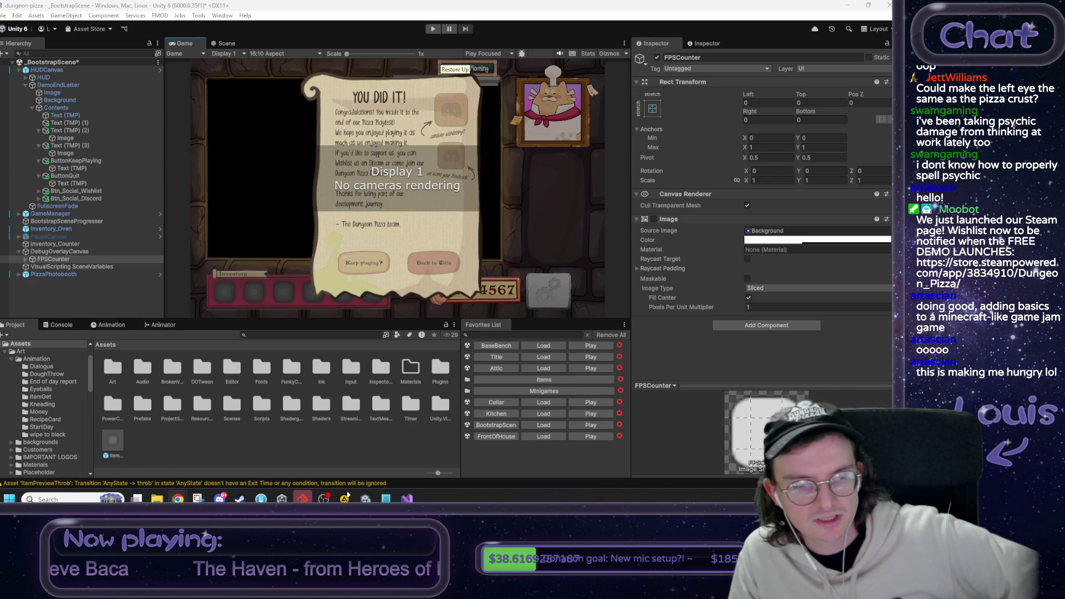
pyautogui.moveTo(179, 498)
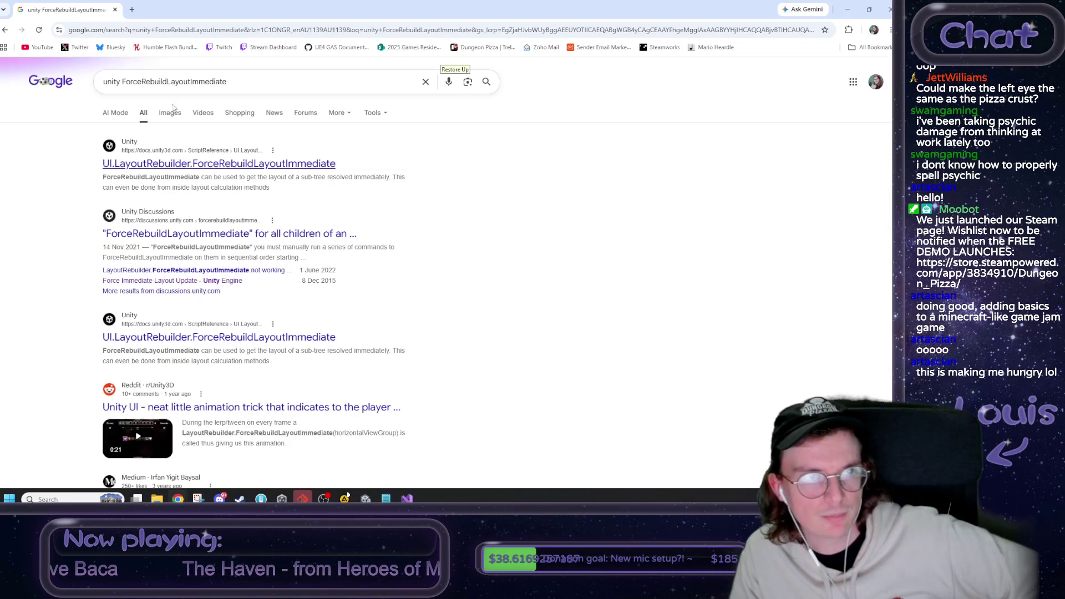